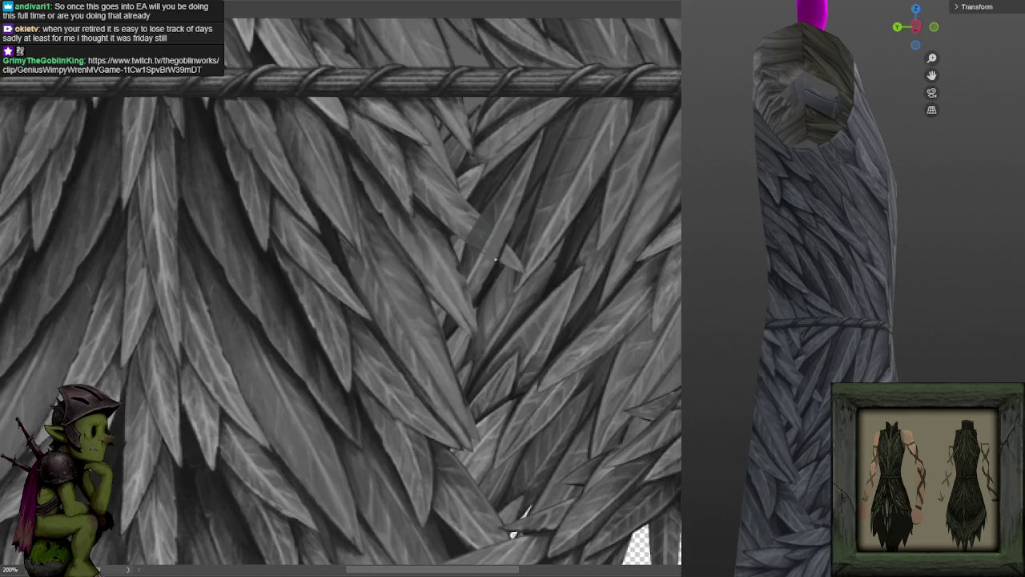
Paint brighter highlights on the leaf below the rope, undoing a darker edge stroke.
drag(492, 251, 468, 221)
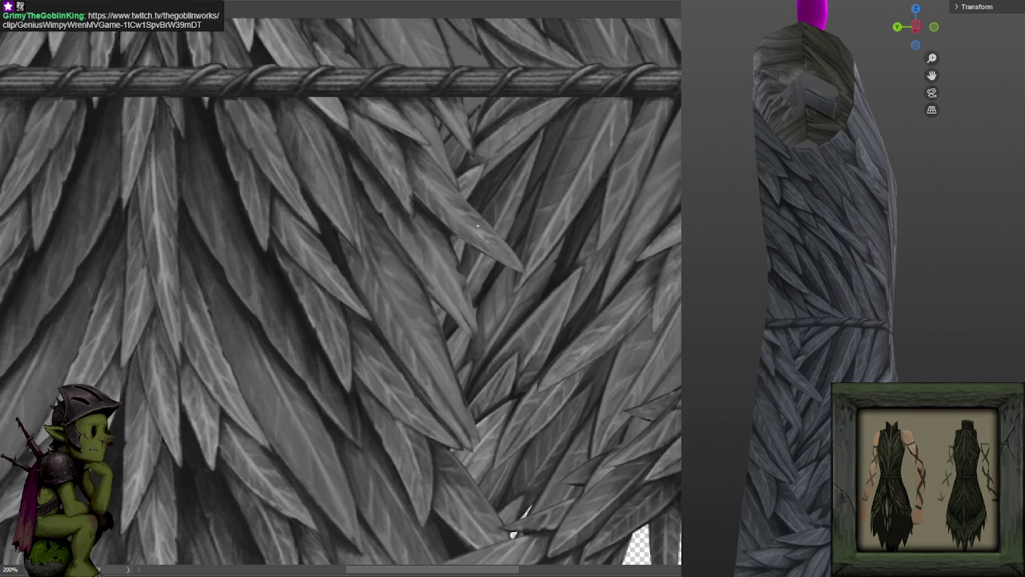
mouse_move(468, 243)
mouse_down()
mouse_move(484, 235)
mouse_move(485, 245)
mouse_up()
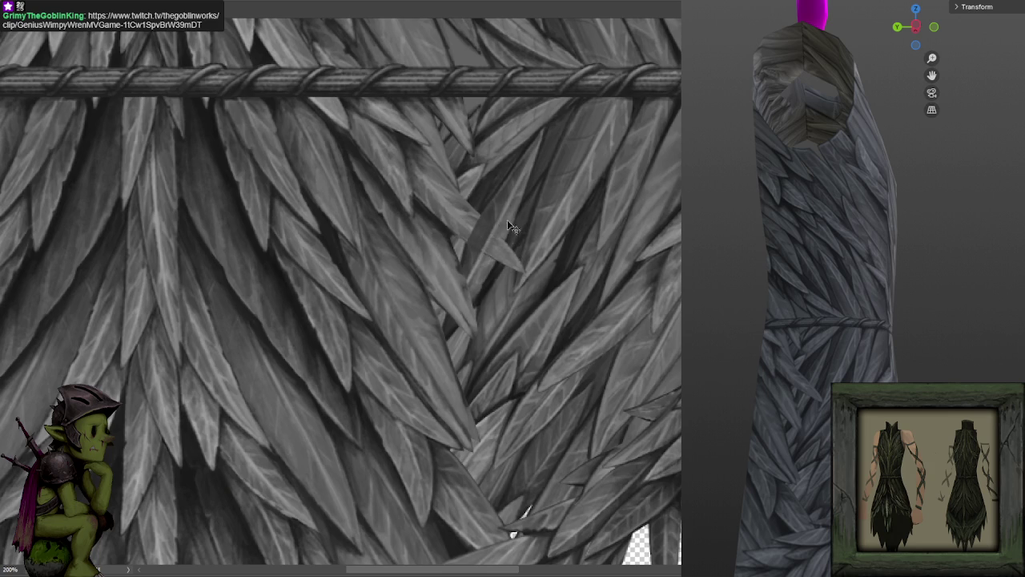
key(ctrl+z)
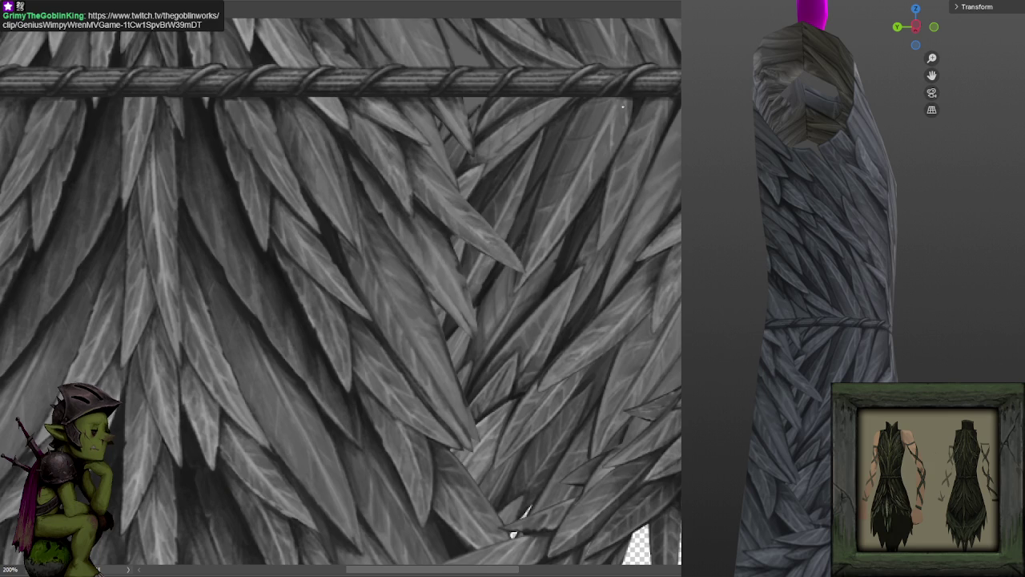
Pan to the nearby leaves with the rope band near the top, then zoom out.
drag(559, 134, 545, 145)
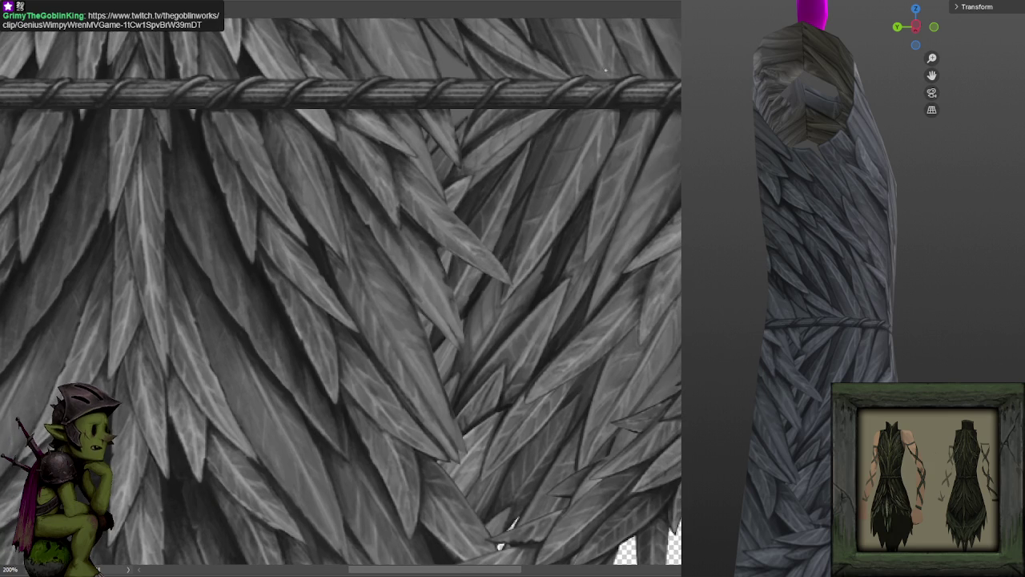
scroll(581, 136, down, 2)
scroll(583, 104, down, 1)
scroll(588, 124, up, 2)
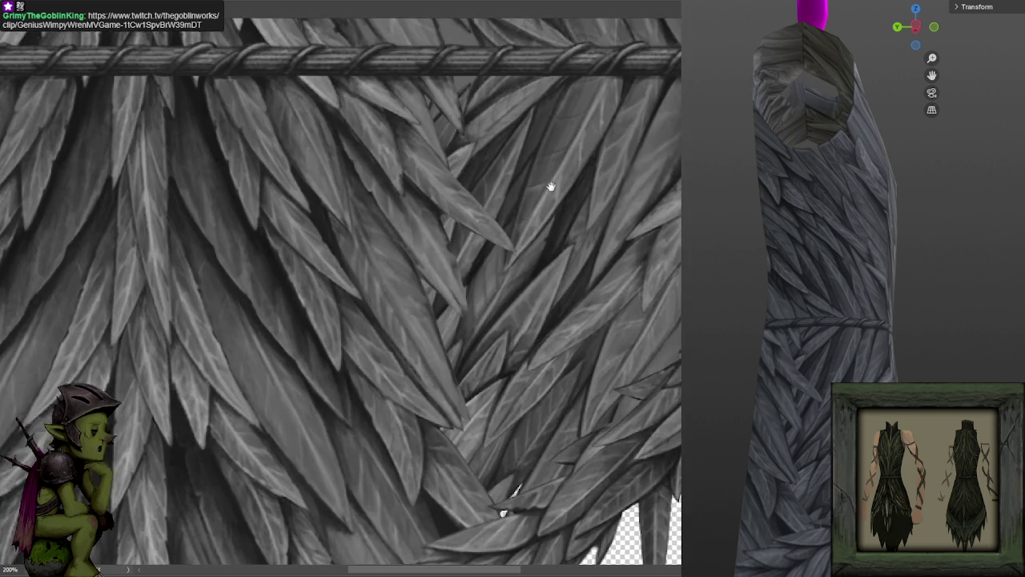
drag(544, 93, 531, 160)
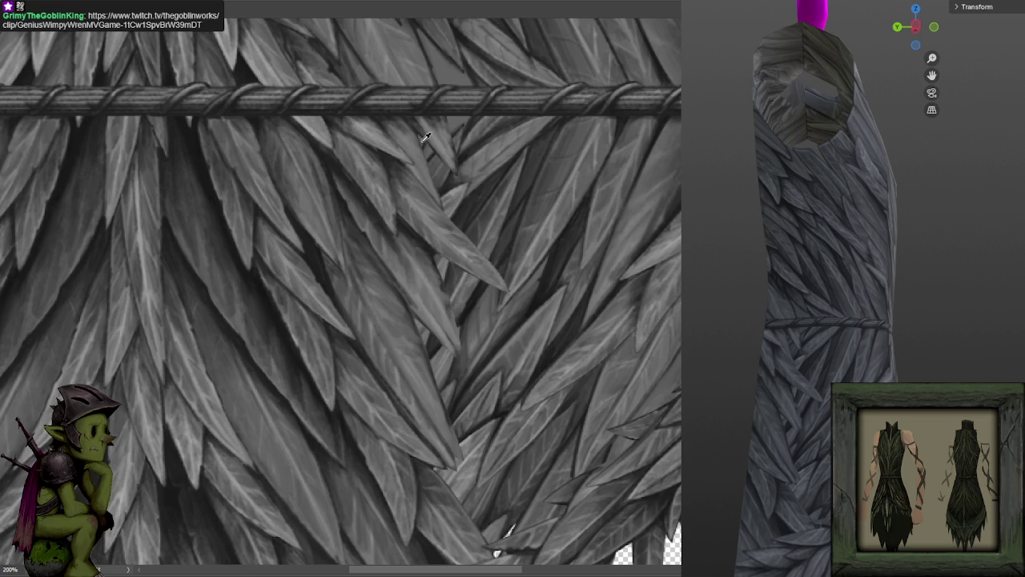
key(ctrl+minus)
drag(526, 232, 626, 155)
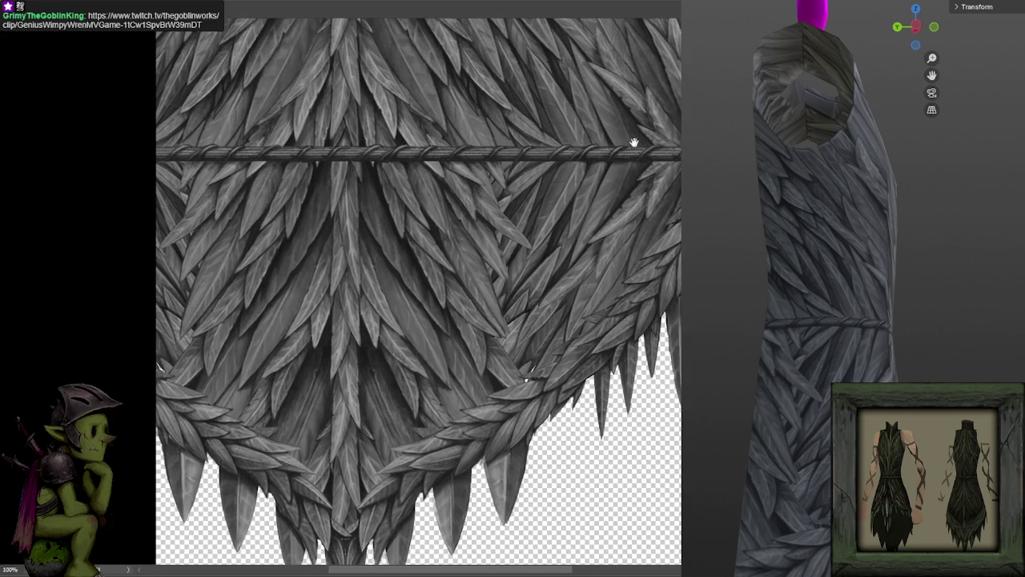
drag(633, 142, 645, 147)
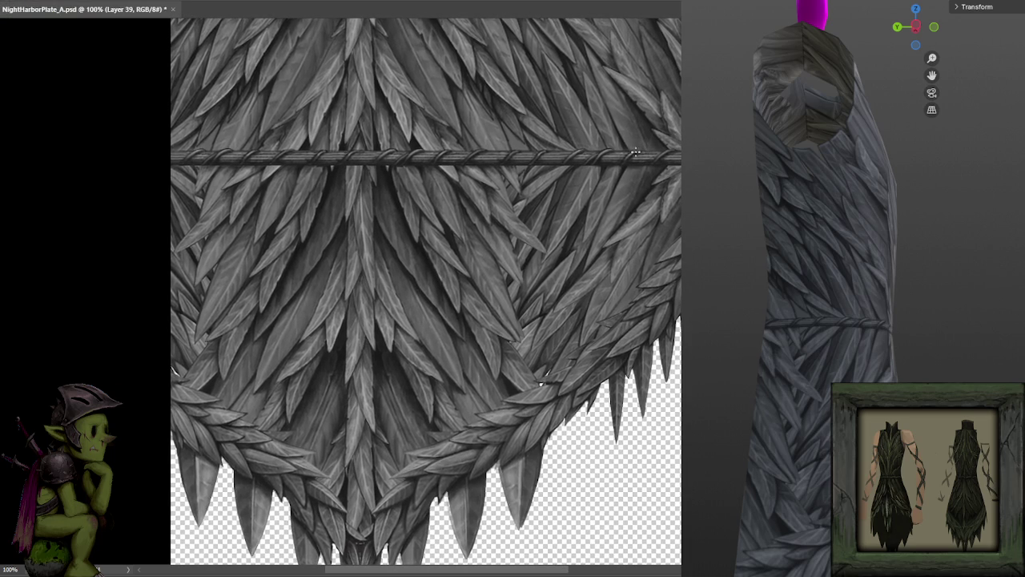
key(ctrl+plus)
scroll(531, 160, up, 2)
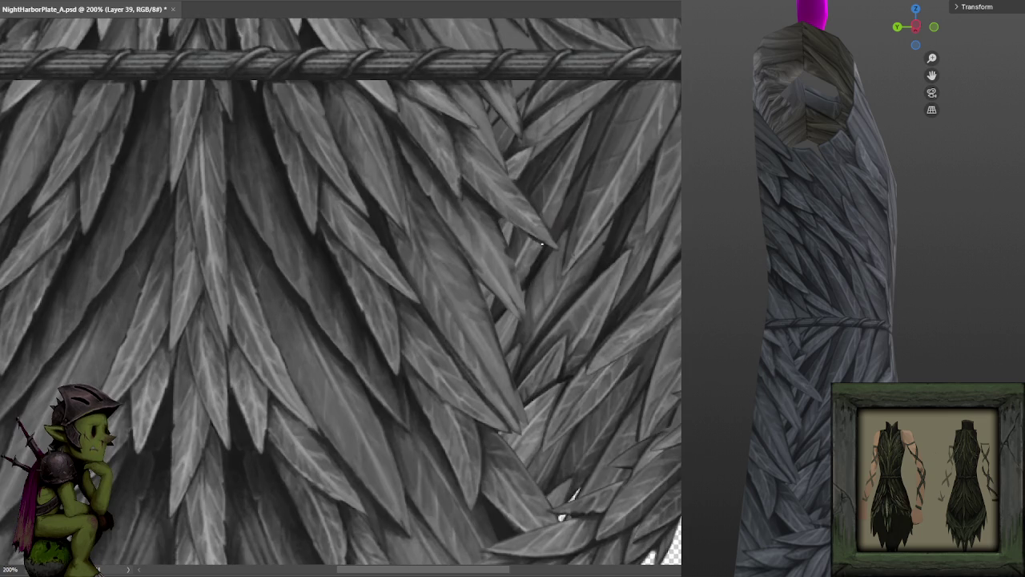
scroll(600, 133, down, 3)
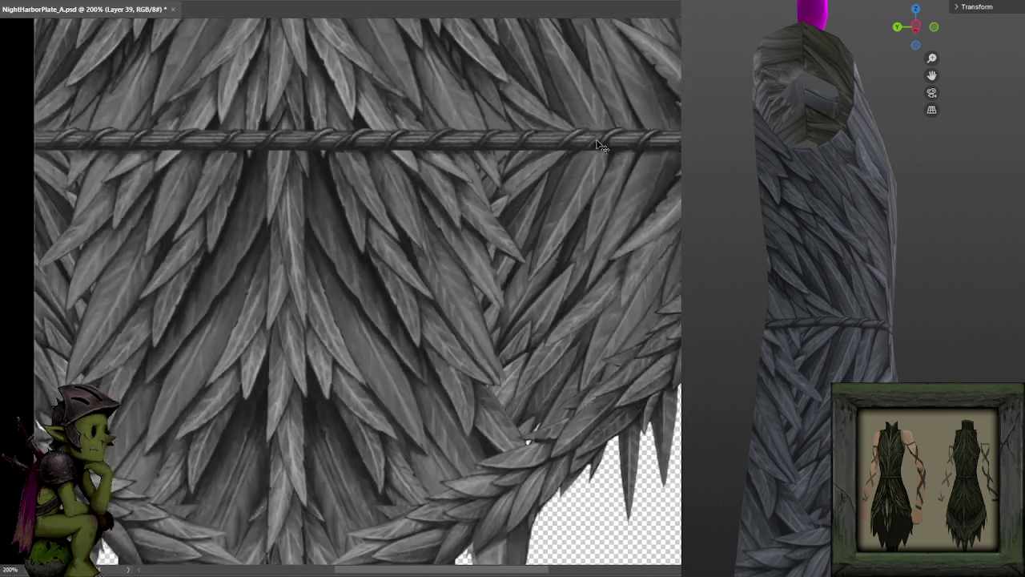
scroll(547, 197, down, 2)
scroll(625, 187, up, 5)
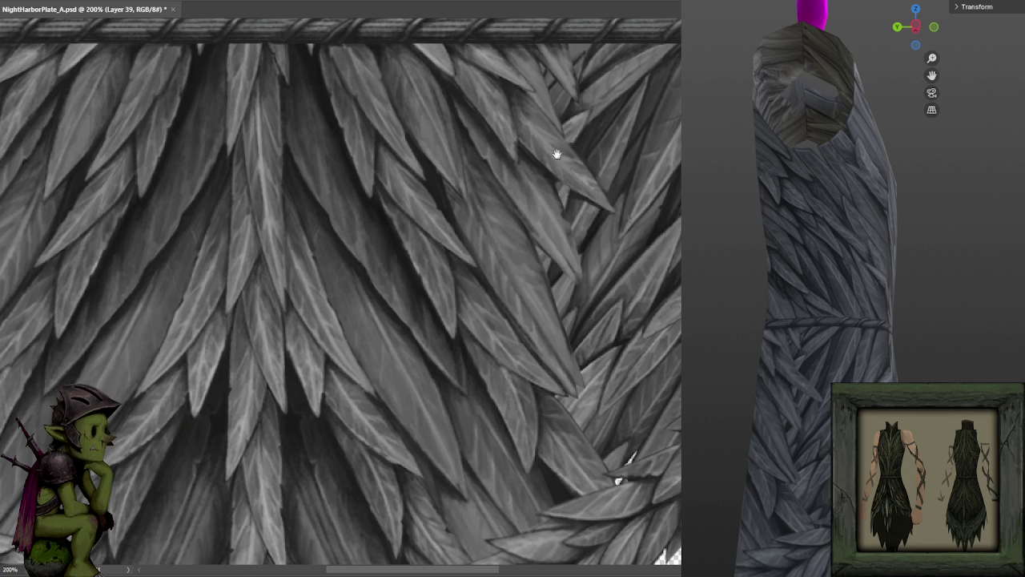
scroll(576, 308, down, 2)
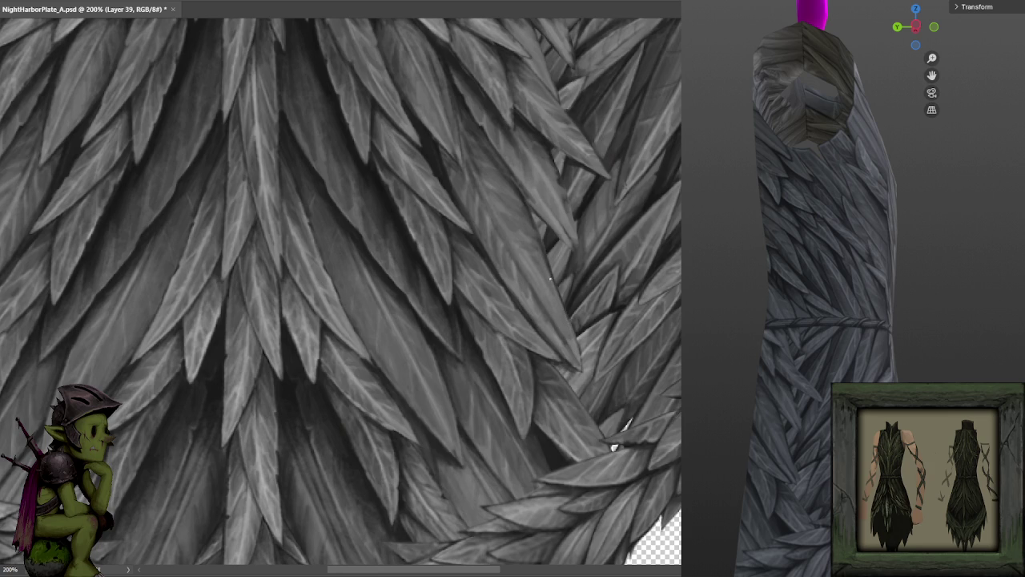
key(ctrl+minus)
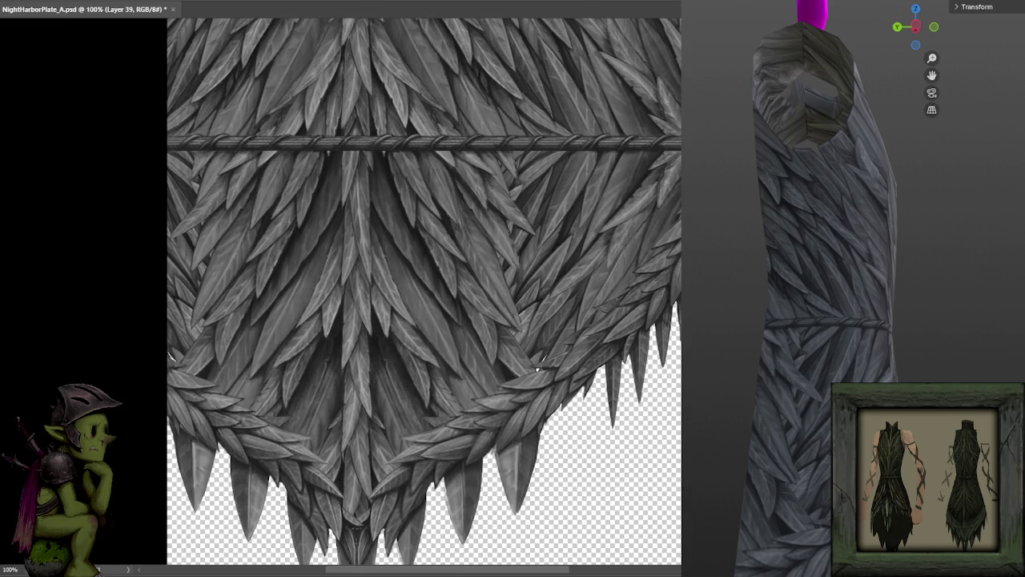
key(ctrl+plus)
mouse_move(430, 131)
mouse_down()
mouse_move(543, 148)
mouse_move(541, 140)
mouse_up()
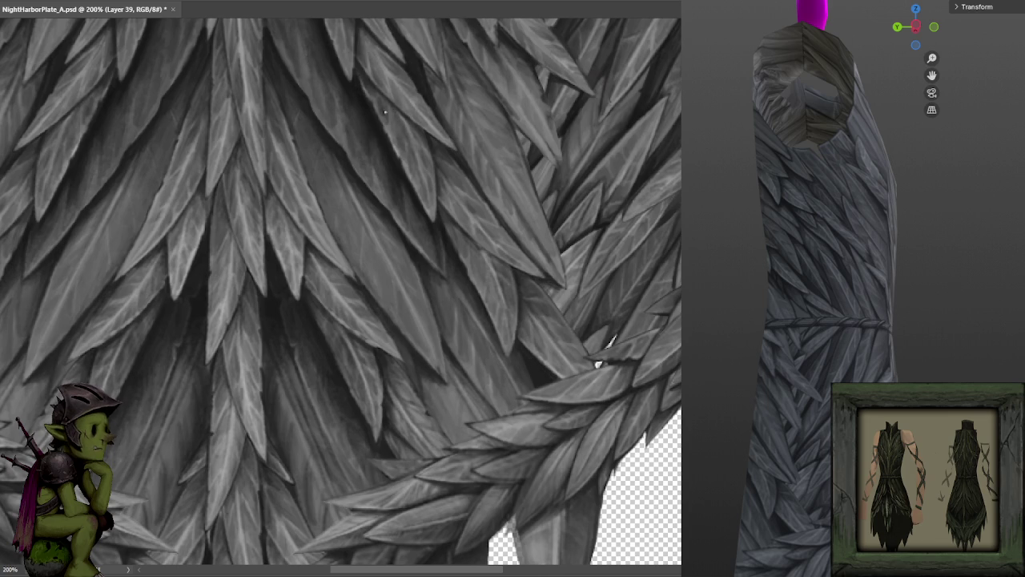
scroll(564, 314, down, 3)
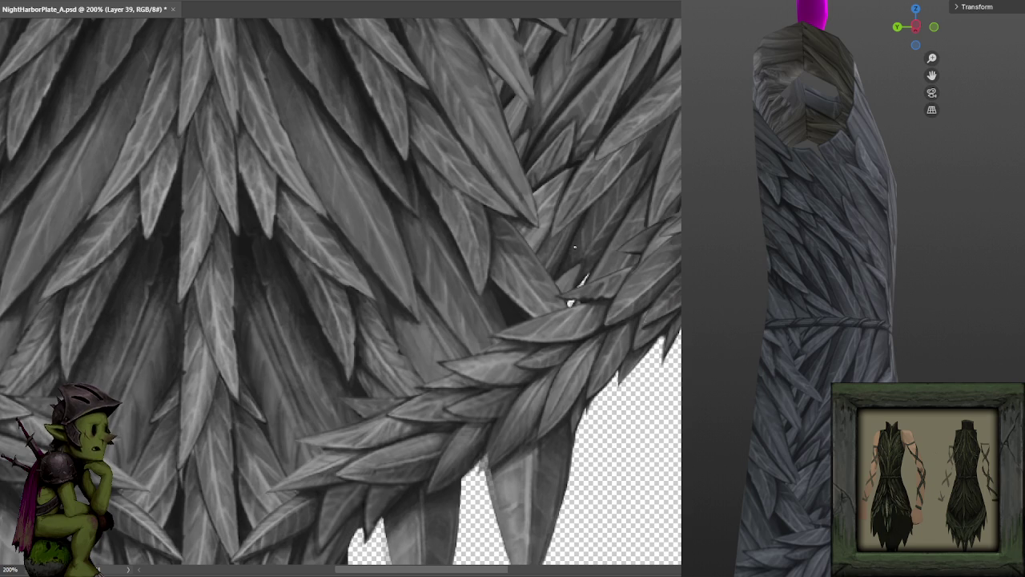
drag(630, 133, 568, 274)
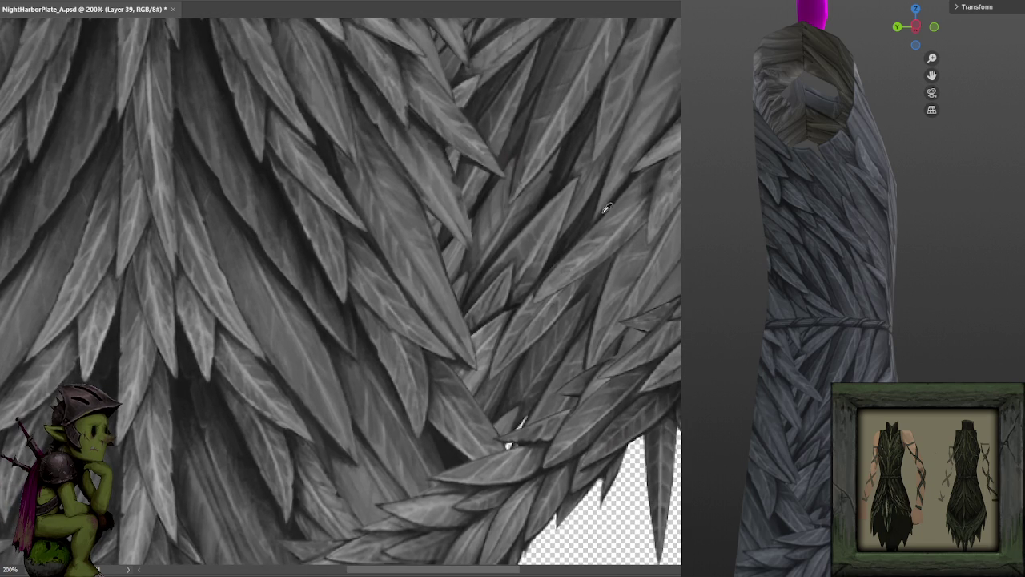
drag(582, 224, 634, 168)
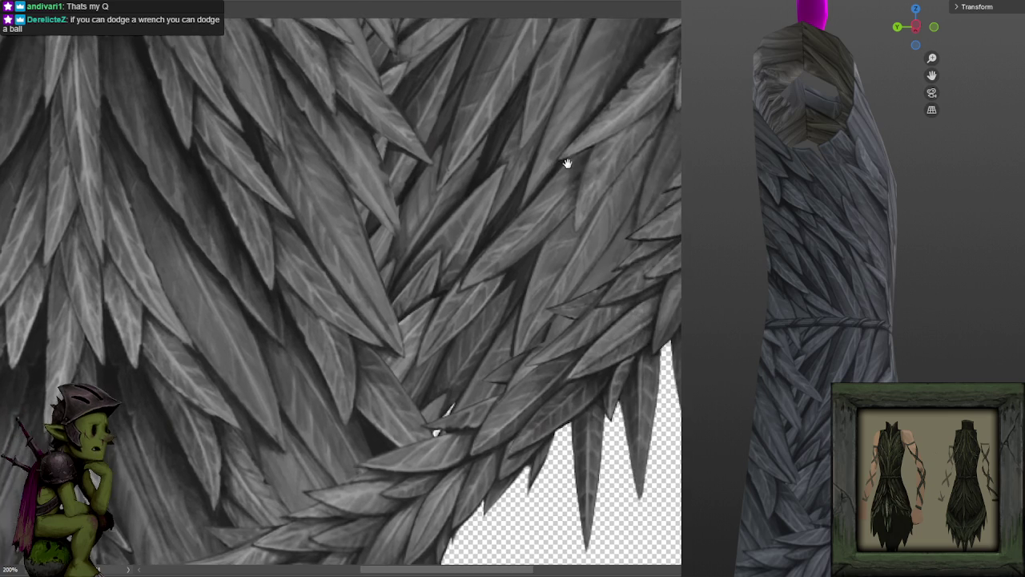
drag(512, 264, 581, 234)
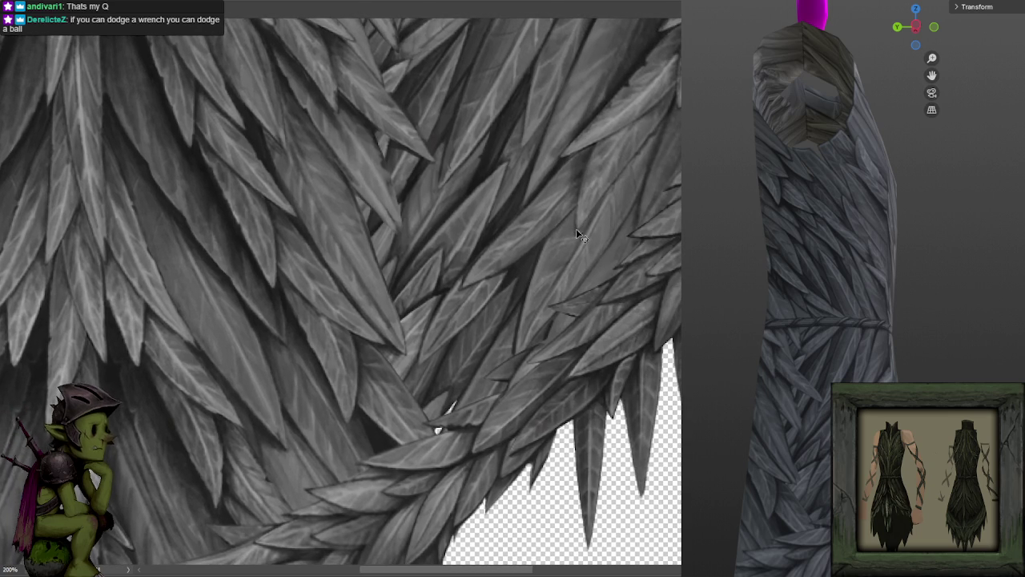
Rotate the view level and pan to show the rope band and the leaves below it.
drag(556, 201, 595, 245)
mouse_move(525, 322)
mouse_down()
mouse_move(565, 259)
mouse_move(502, 204)
mouse_up()
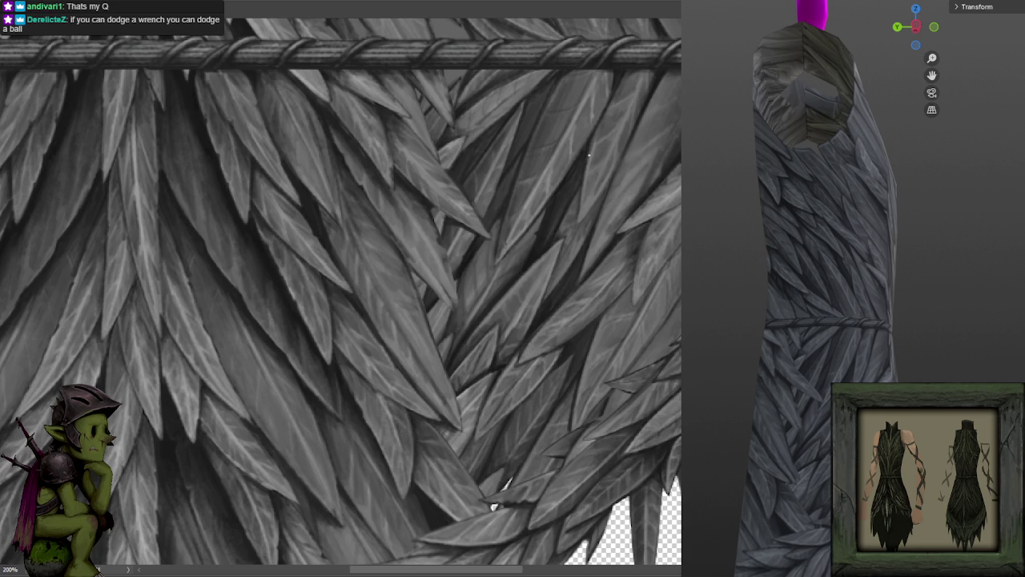
mouse_move(577, 144)
mouse_down()
mouse_move(561, 174)
mouse_move(510, 193)
mouse_up()
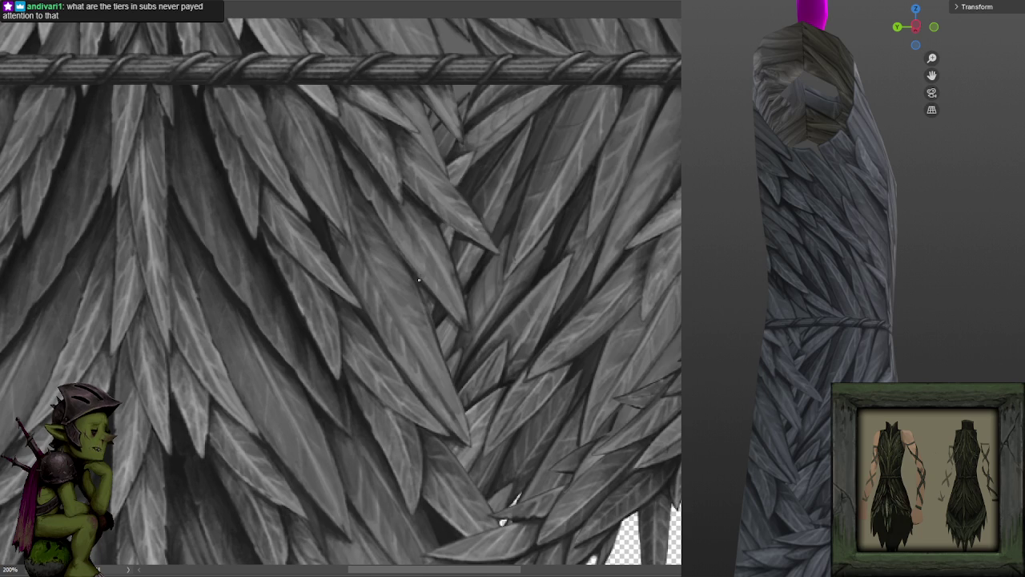
drag(423, 284, 521, 350)
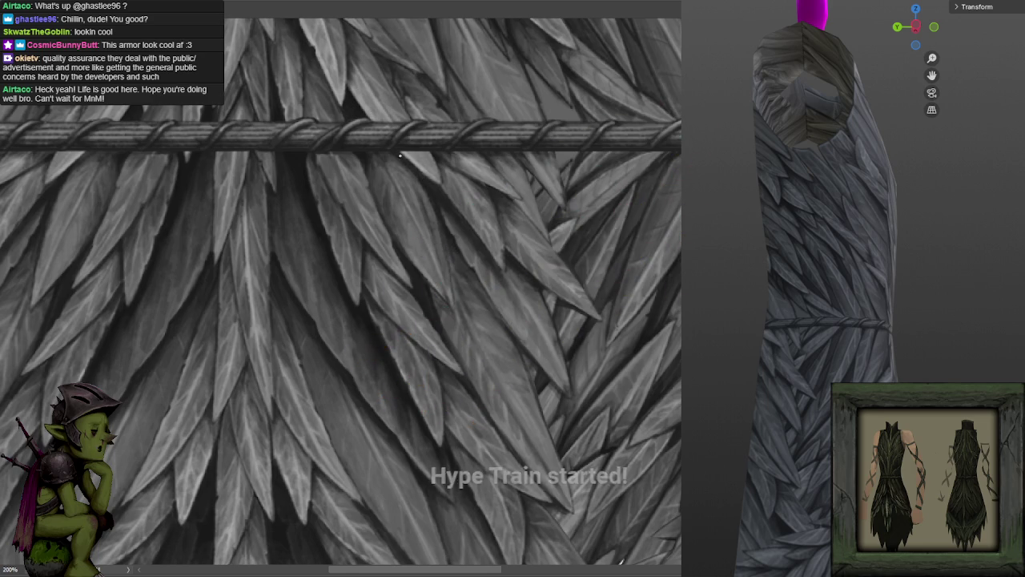
scroll(499, 187, down, 2)
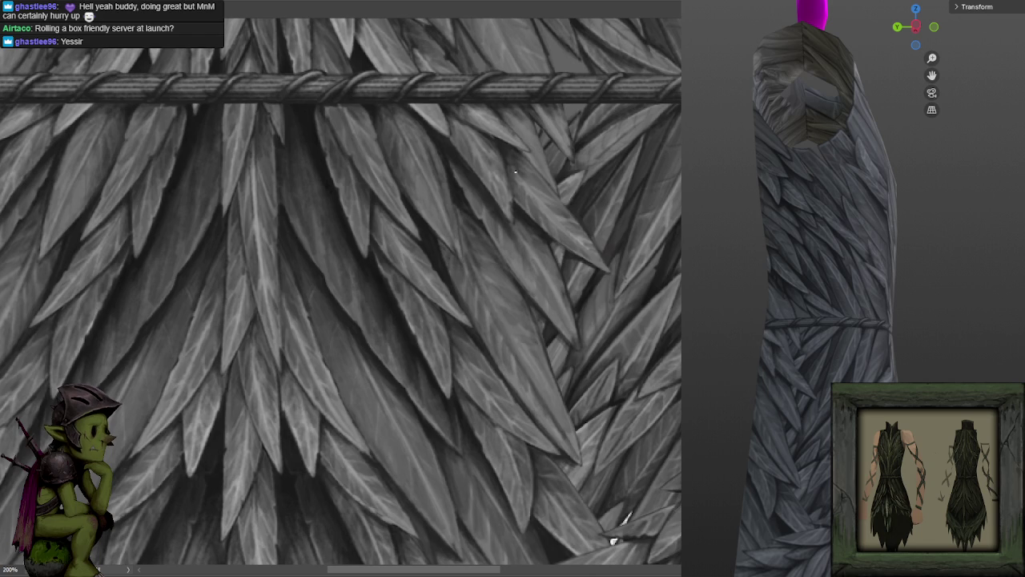
drag(565, 213, 550, 173)
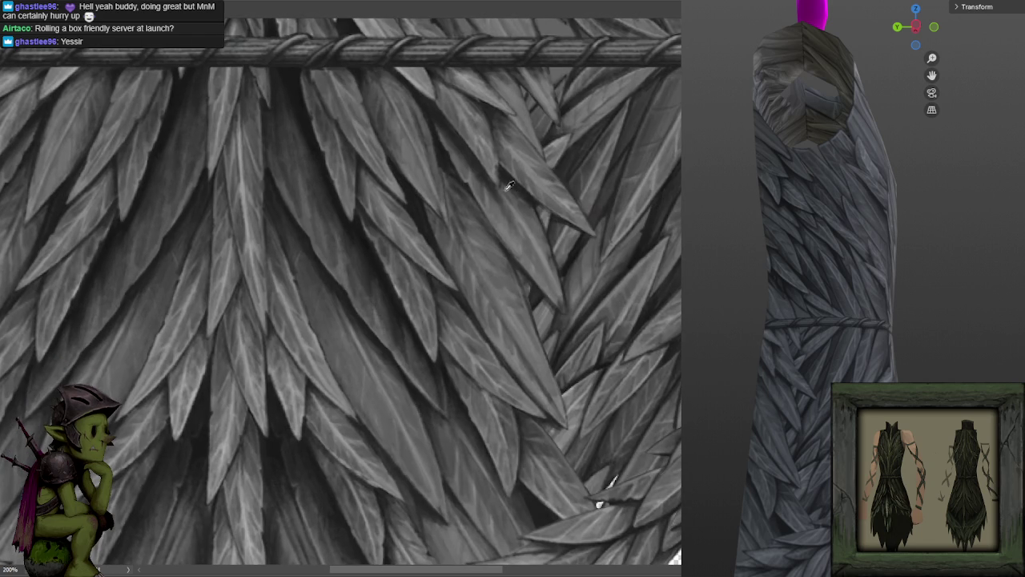
Sample grey tones from the existing leaves to paint the feathers with.
click(459, 173)
click(458, 192)
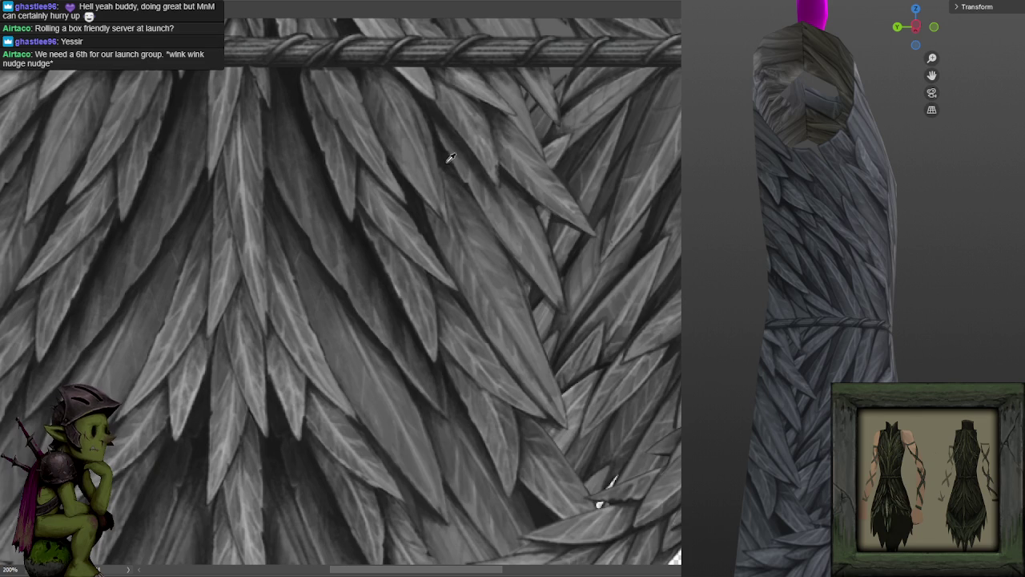
click(401, 158)
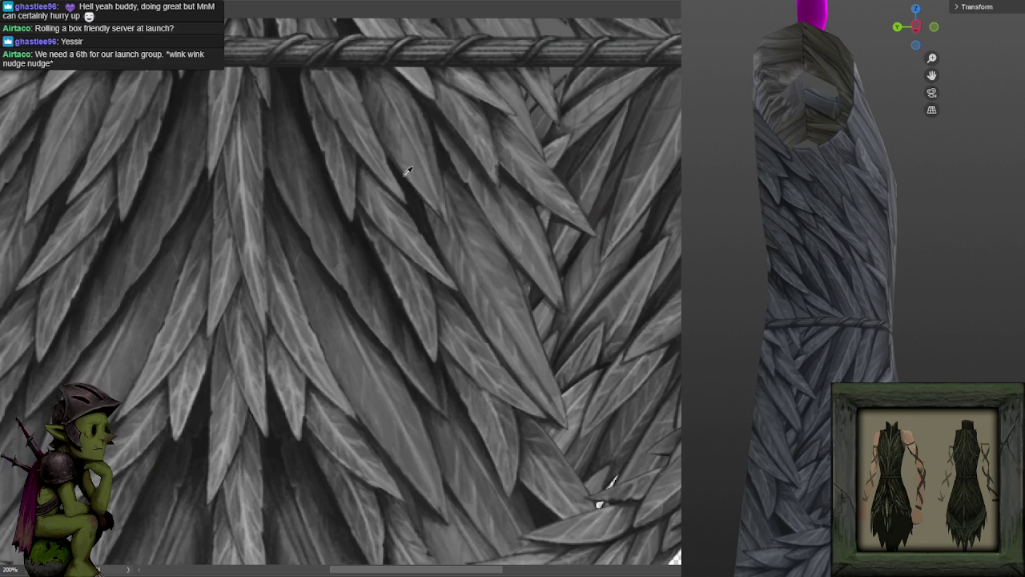
click(397, 163)
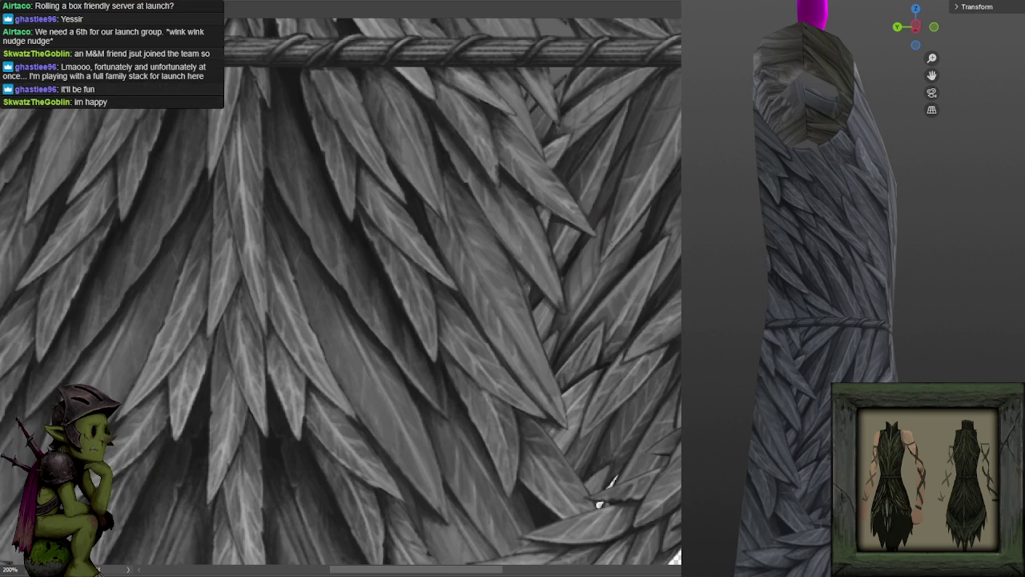
Orbit the 3D dress to inspect its back, top and side, then zoom the canvas out.
drag(801, 272, 797, 274)
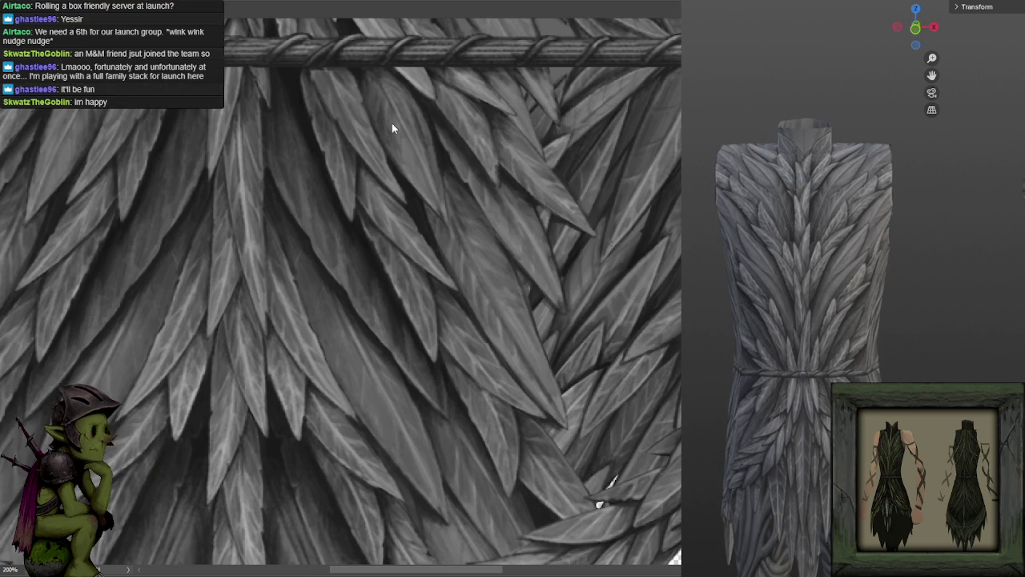
mouse_move(769, 320)
mouse_down()
mouse_move(798, 348)
mouse_move(884, 329)
mouse_move(842, 327)
mouse_up()
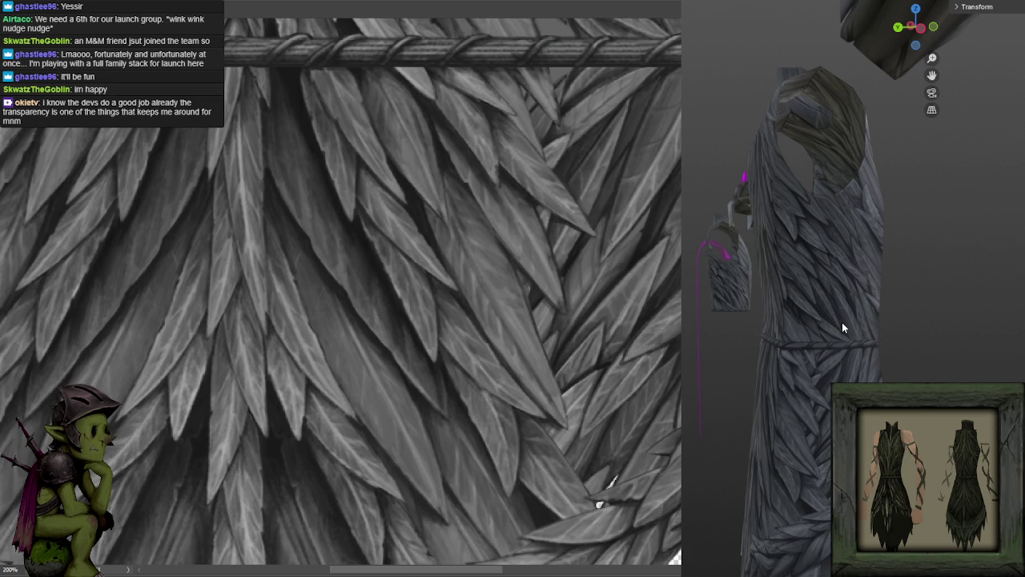
mouse_move(723, 241)
mouse_down()
mouse_move(912, 269)
mouse_move(782, 273)
mouse_move(831, 297)
mouse_move(814, 297)
mouse_move(800, 386)
mouse_move(782, 358)
mouse_move(867, 381)
mouse_move(701, 390)
mouse_move(712, 382)
mouse_up()
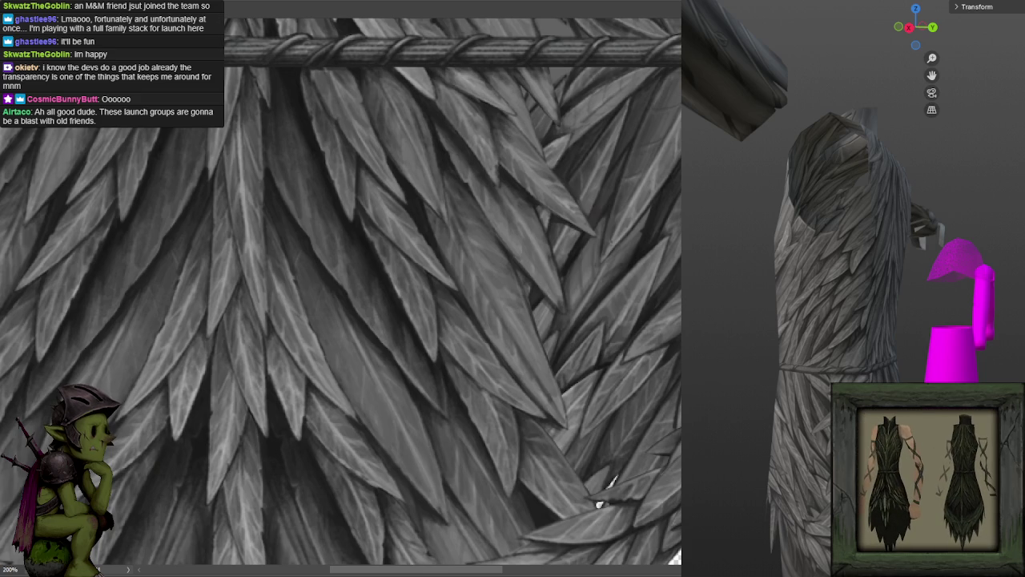
key(ctrl+minus)
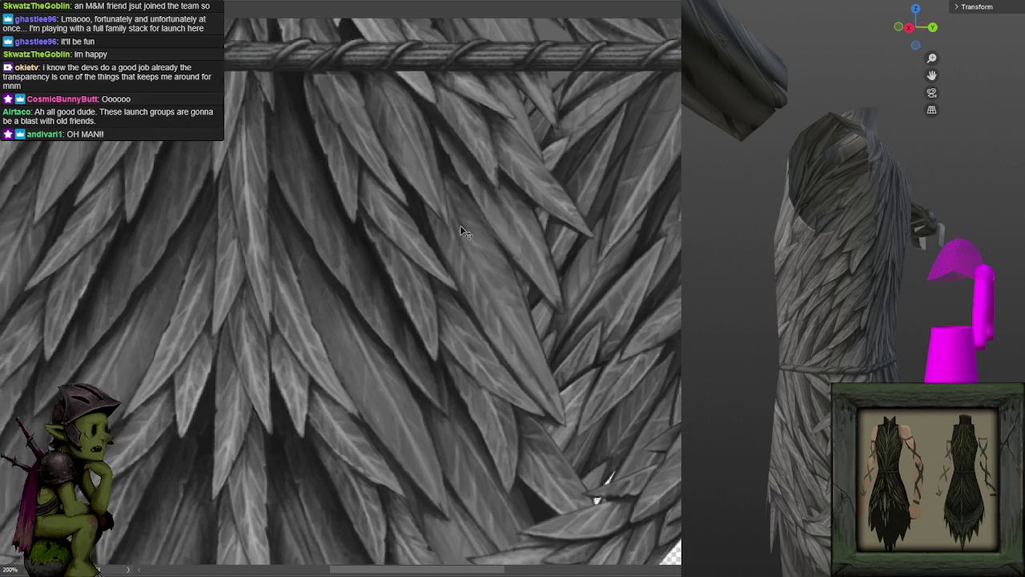
key(ctrl+minus)
key(KP_1)
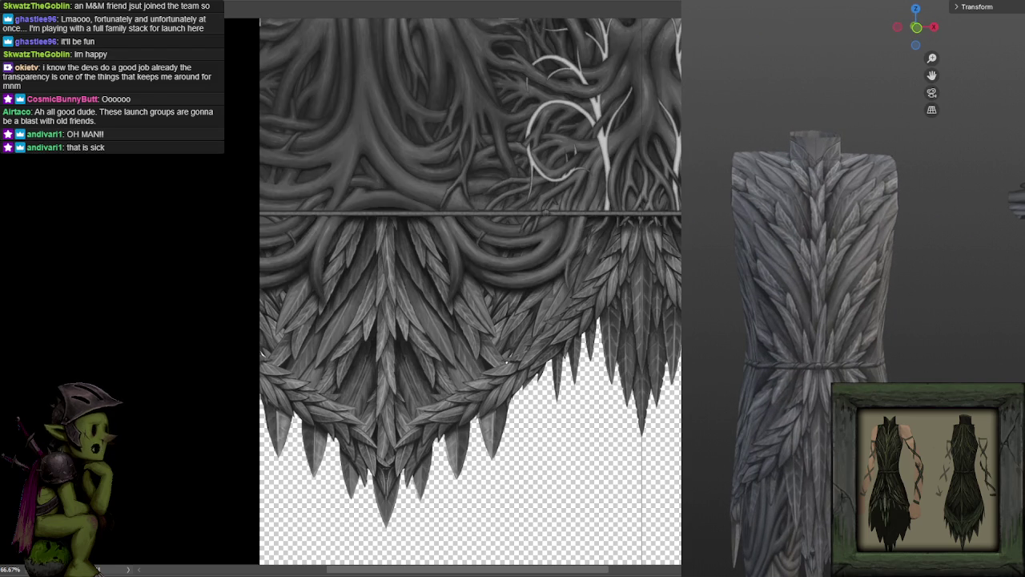
Orbit the 3D viewport around the T-posed armour model wearing the texture.
mouse_move(897, 354)
mouse_down()
mouse_move(788, 353)
mouse_move(945, 362)
mouse_move(802, 378)
mouse_move(701, 369)
mouse_move(856, 358)
mouse_move(826, 356)
mouse_move(887, 362)
mouse_up()
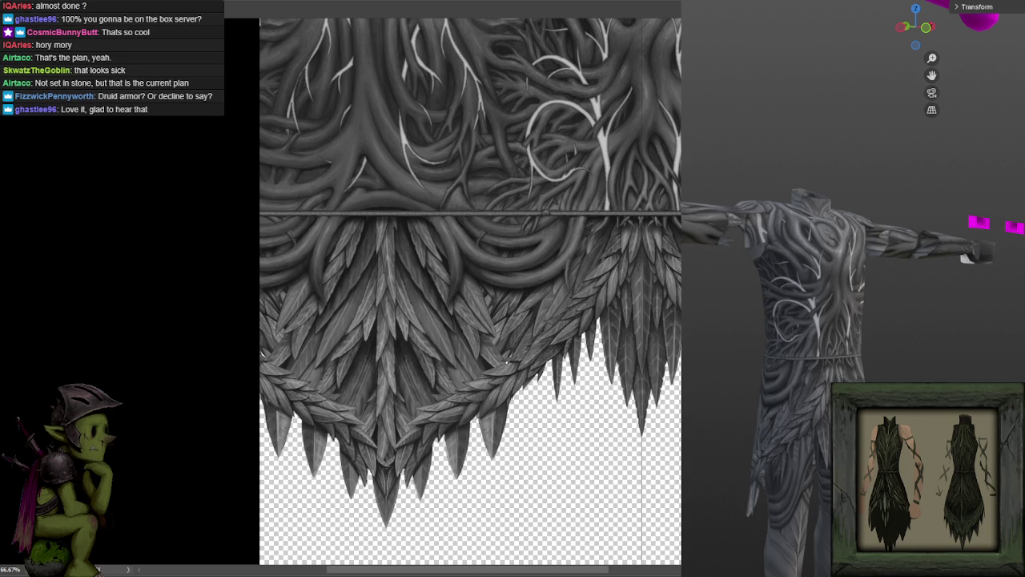
Snap to front view, zoom onto the armour's torso, and orbit to inspect chest and neck.
key(KP_1)
scroll(940, 293, up, 2)
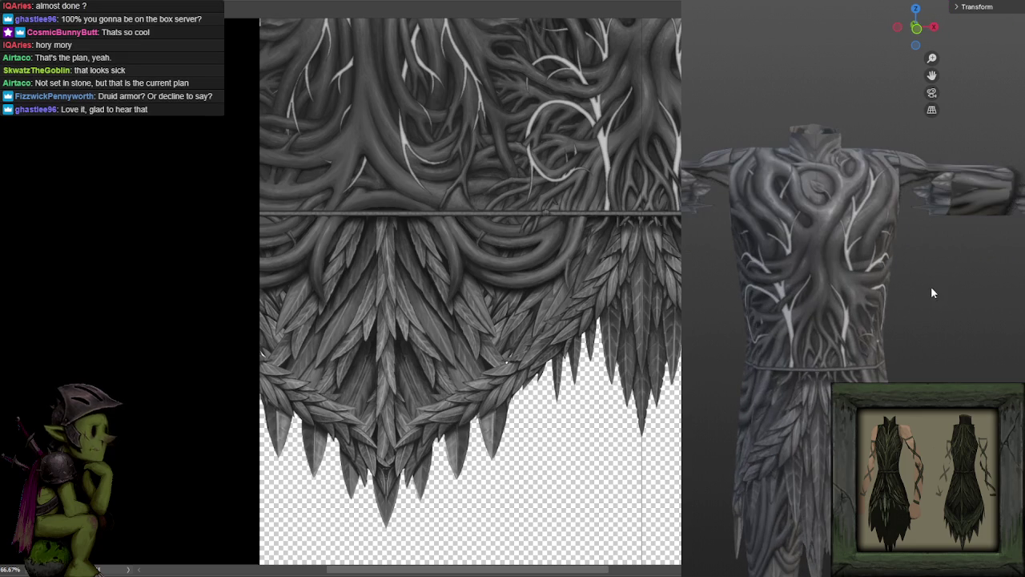
scroll(929, 295, up, 1)
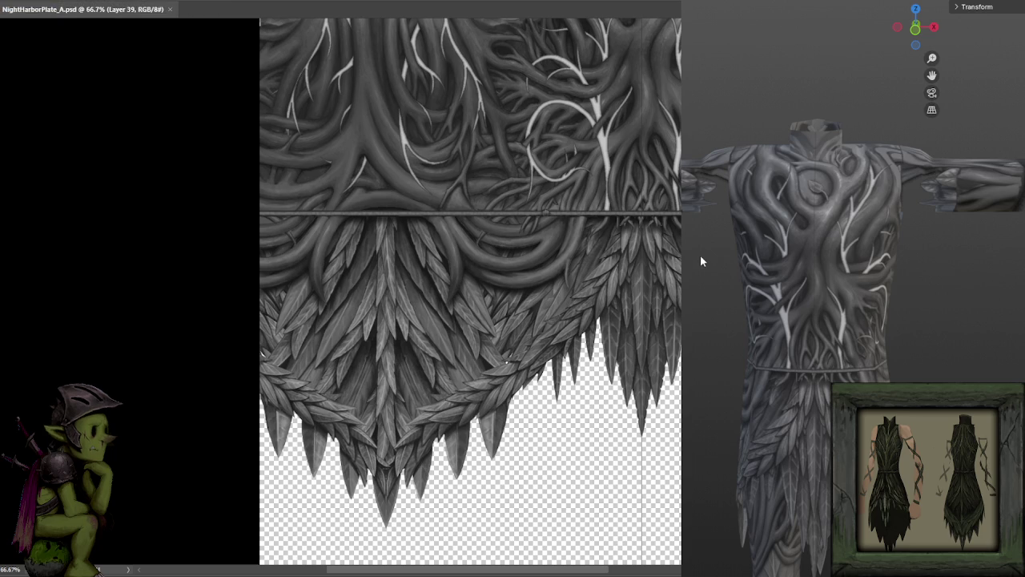
mouse_move(830, 254)
mouse_down()
mouse_move(812, 261)
mouse_move(885, 249)
mouse_move(806, 235)
mouse_move(933, 235)
mouse_move(752, 276)
mouse_move(856, 255)
mouse_move(820, 251)
mouse_move(840, 251)
mouse_up()
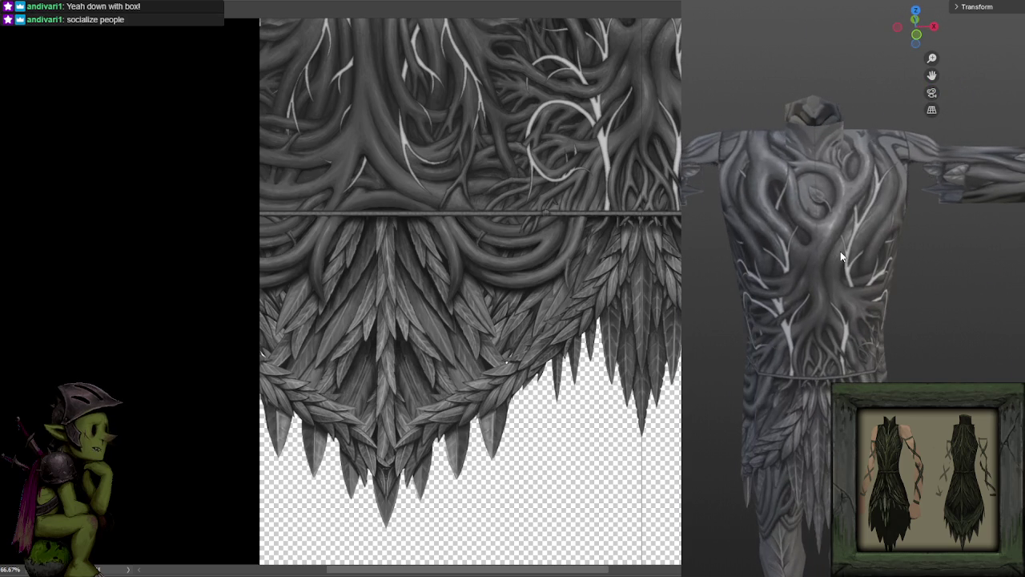
scroll(841, 251, up, 1)
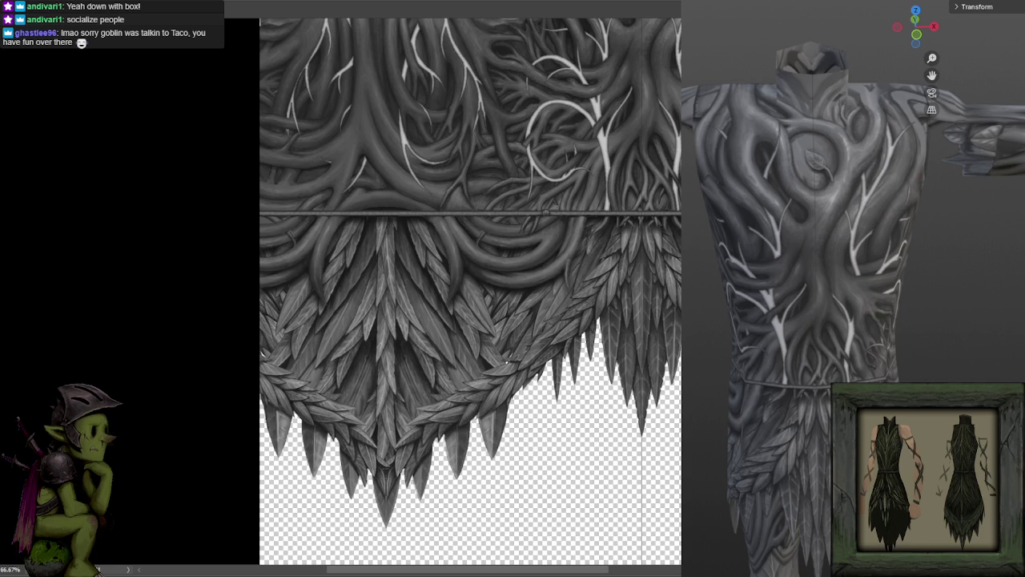
mouse_move(907, 233)
mouse_down()
mouse_move(902, 211)
mouse_move(915, 210)
mouse_move(905, 207)
mouse_up()
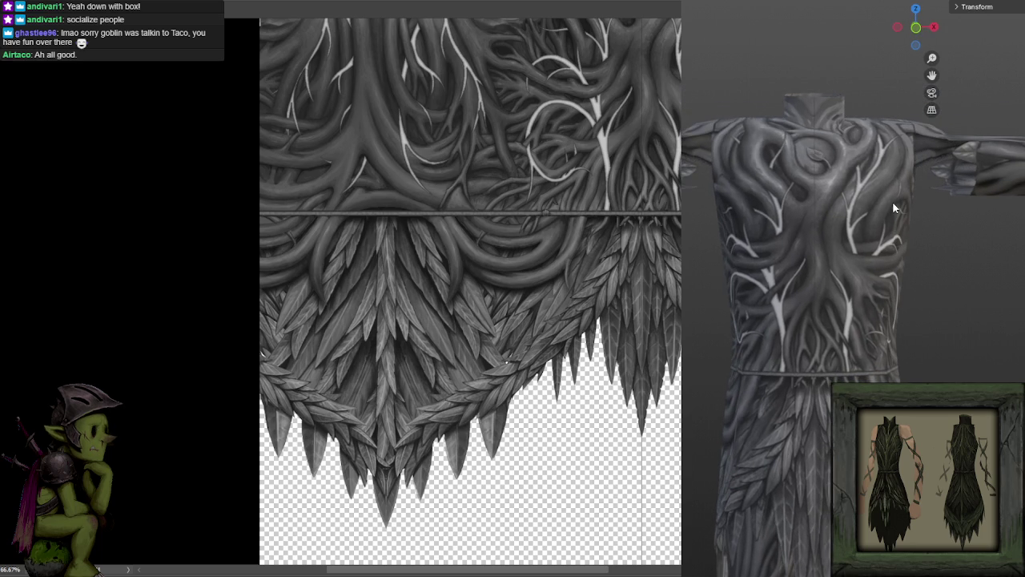
drag(841, 228, 845, 237)
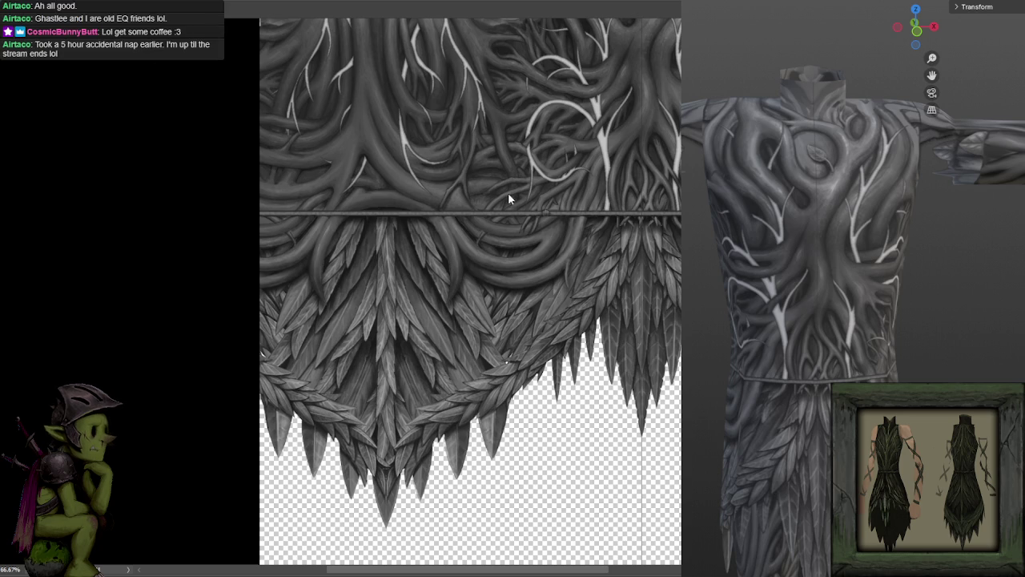
Zoom in and pan to the leaves just below the rope band.
scroll(507, 194, up, 2)
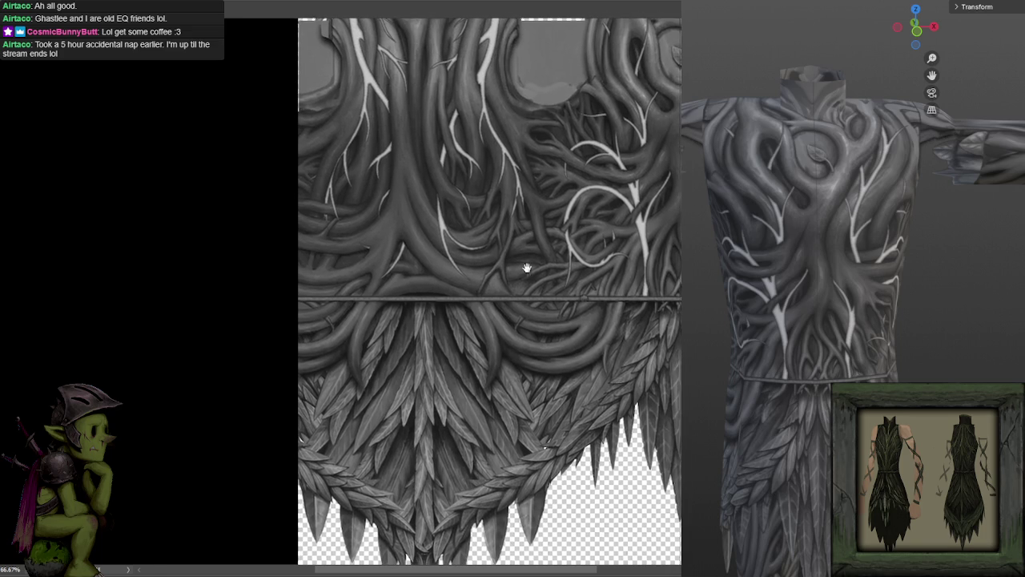
scroll(513, 222, down, 1)
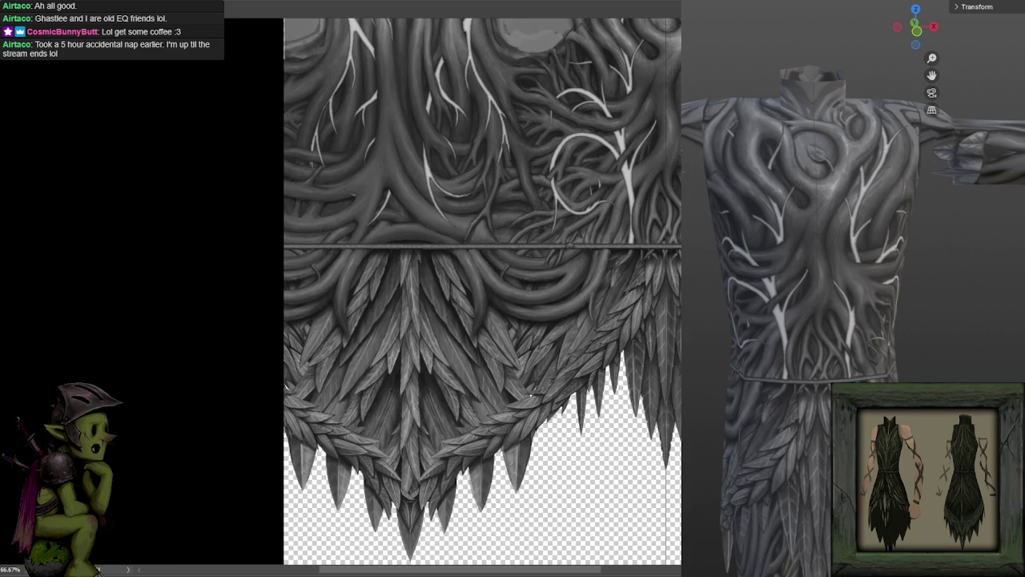
scroll(504, 377, down, 5)
scroll(503, 377, down, 1)
scroll(531, 327, up, 1)
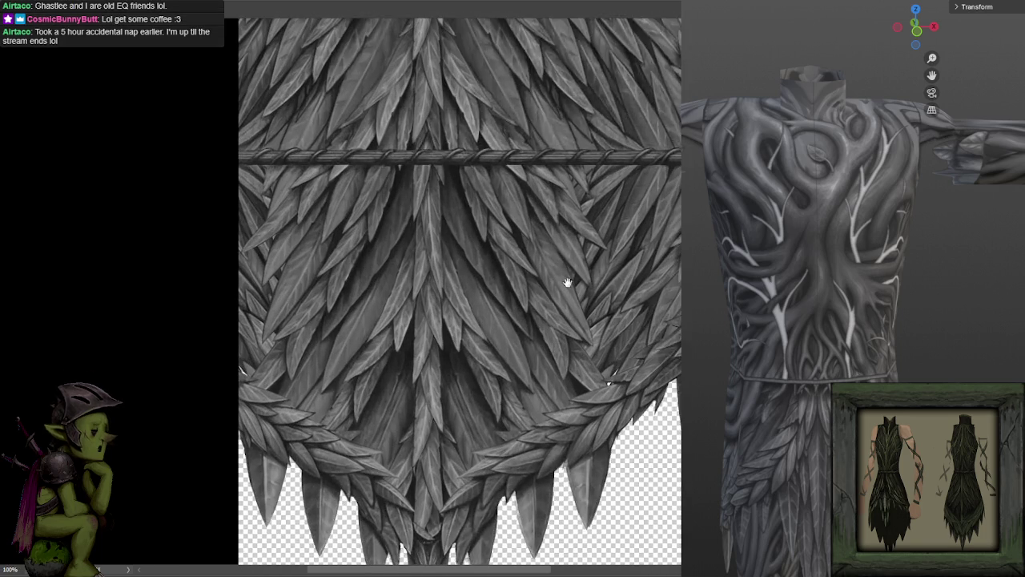
scroll(535, 276, up, 1)
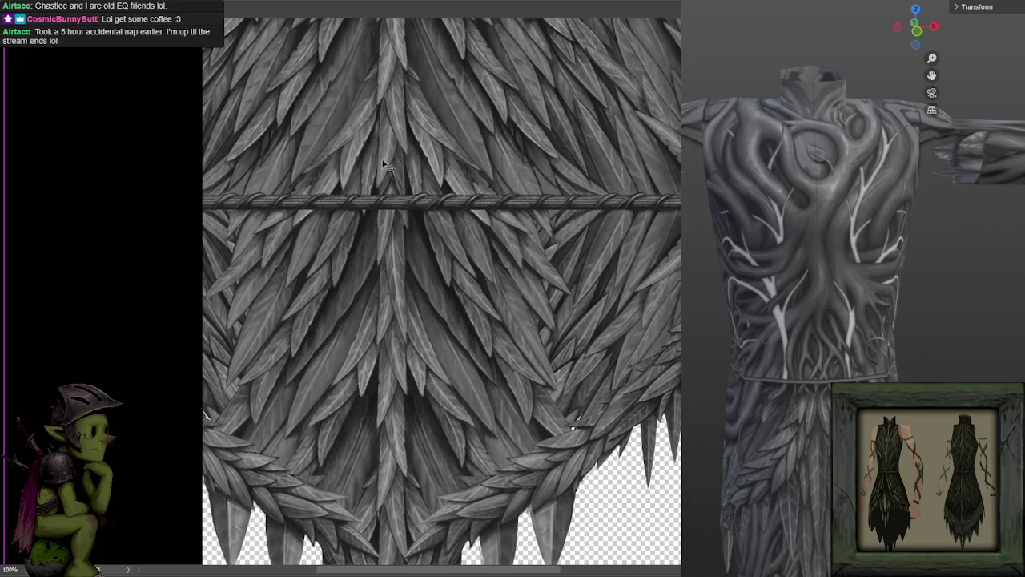
drag(561, 208, 462, 224)
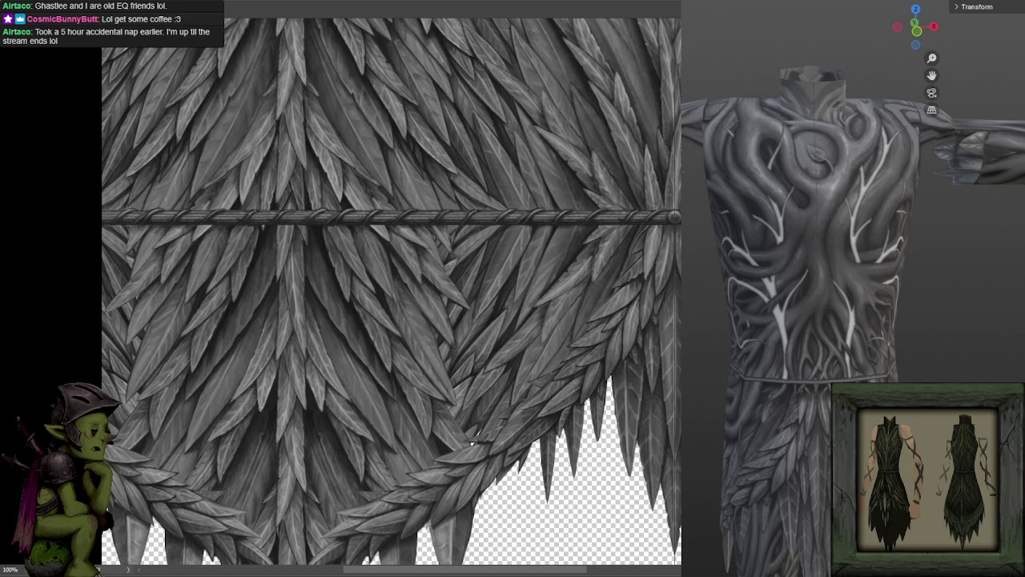
drag(528, 227, 551, 190)
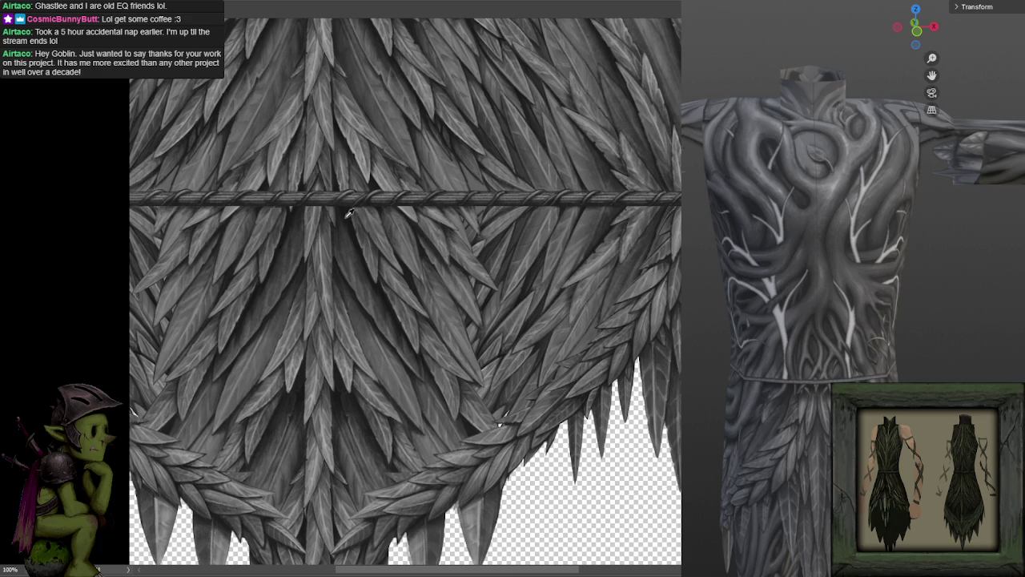
scroll(502, 230, up, 3)
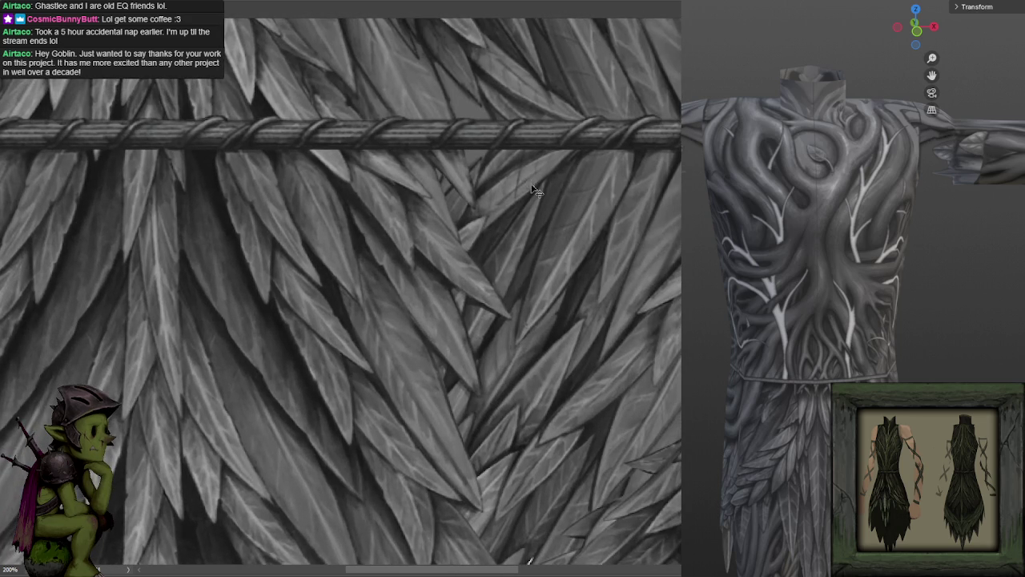
Sketch and darken the outline of a new leaf hanging below the rope.
drag(501, 152, 513, 287)
drag(534, 232, 533, 150)
drag(535, 218, 534, 164)
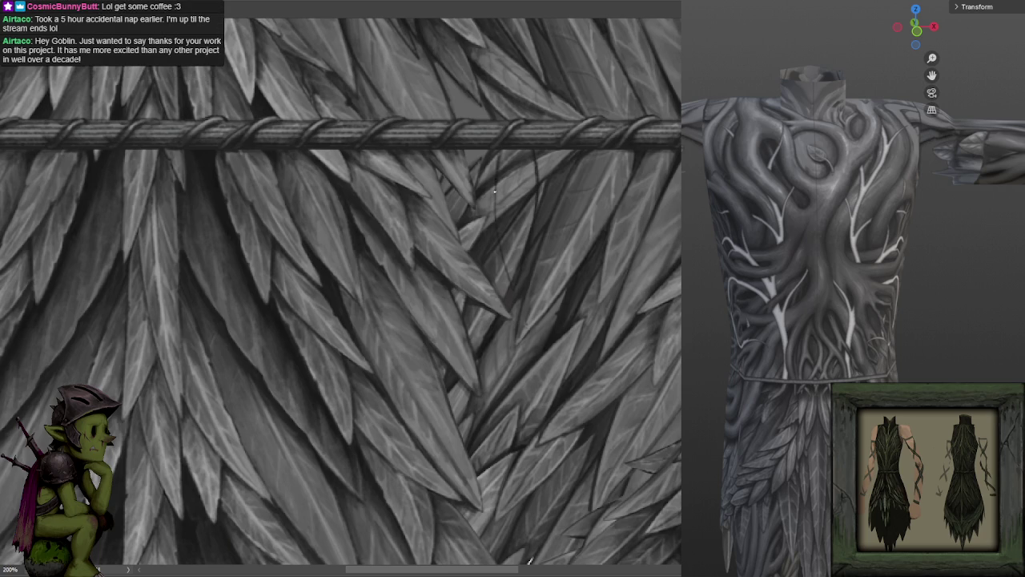
drag(503, 264, 512, 289)
Fill the new leaf with light grey, paint out a dark streak, and resize the brush.
mouse_move(505, 173)
mouse_down()
mouse_move(504, 163)
mouse_move(501, 251)
mouse_up()
mouse_move(513, 280)
mouse_down()
mouse_move(530, 161)
mouse_move(533, 193)
mouse_move(521, 148)
mouse_move(506, 170)
mouse_move(513, 272)
mouse_move(520, 192)
mouse_move(528, 197)
mouse_move(519, 158)
mouse_move(506, 192)
mouse_up()
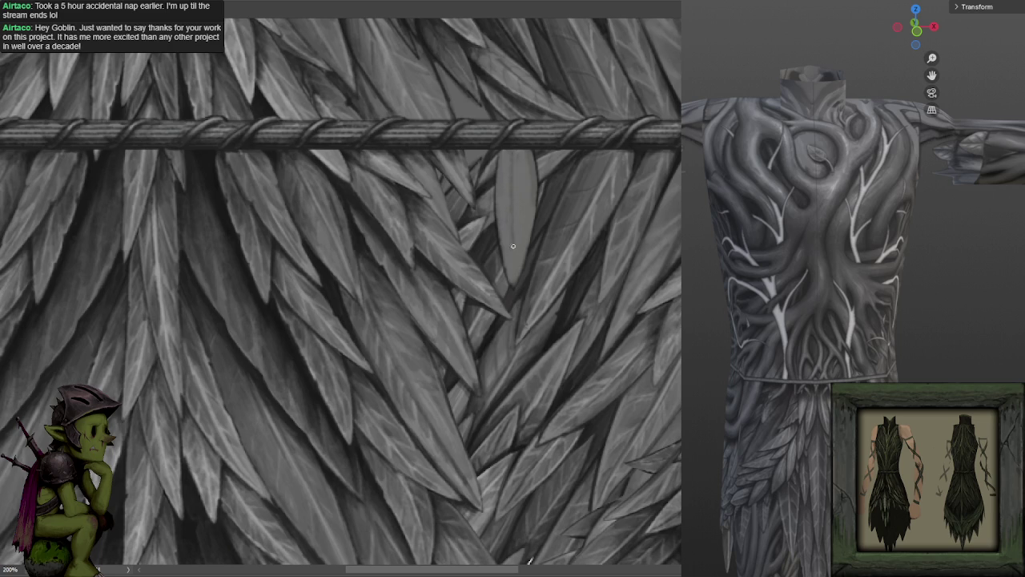
drag(510, 167, 499, 186)
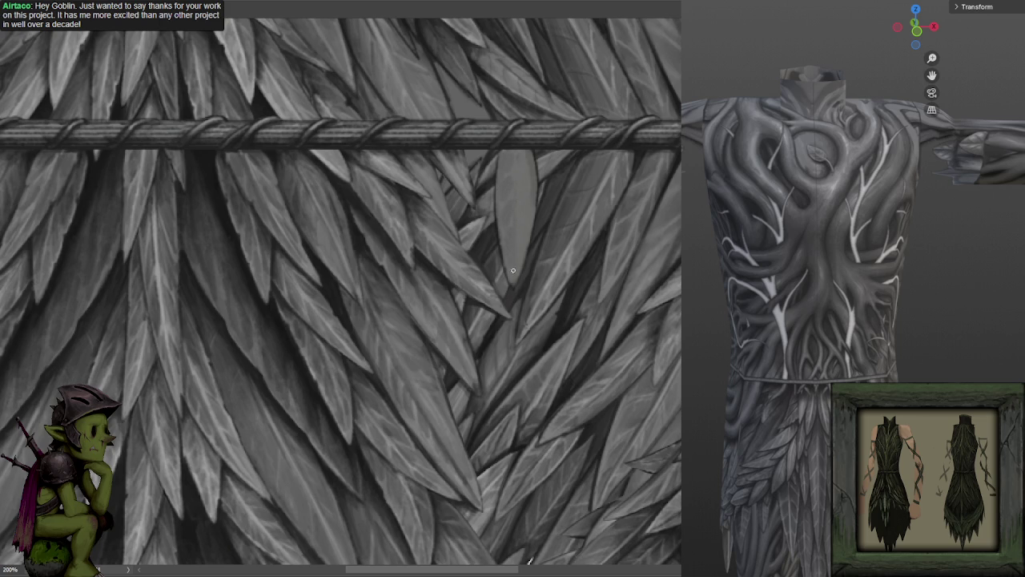
key(f)
click(579, 233)
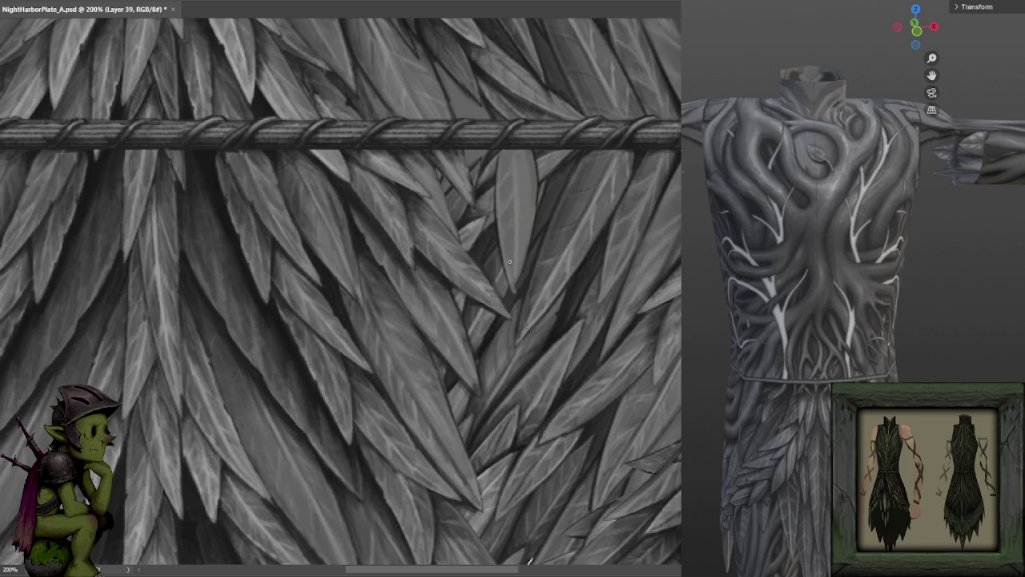
key(ctrl+minus)
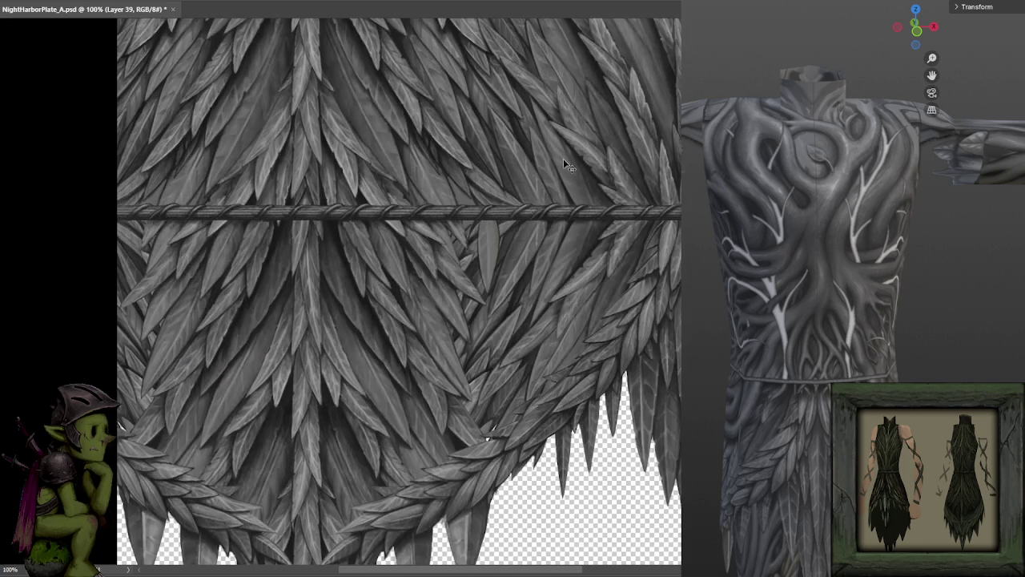
Save the PSD, view the updated 3D model from the side, and dab paint onto the new leaf.
key(ctrl+s)
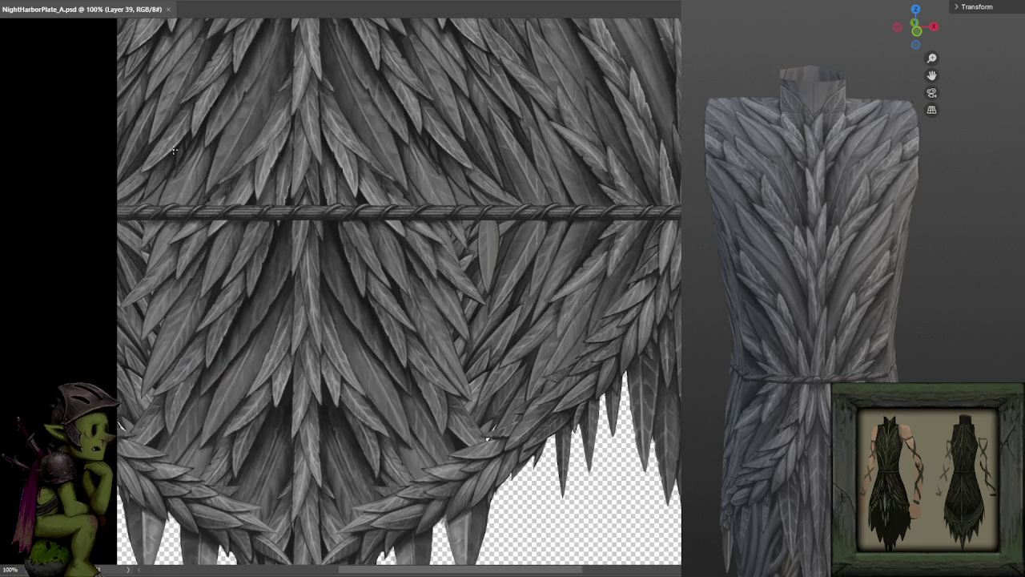
mouse_move(927, 334)
mouse_down()
mouse_move(927, 351)
mouse_move(894, 302)
mouse_move(878, 302)
mouse_up()
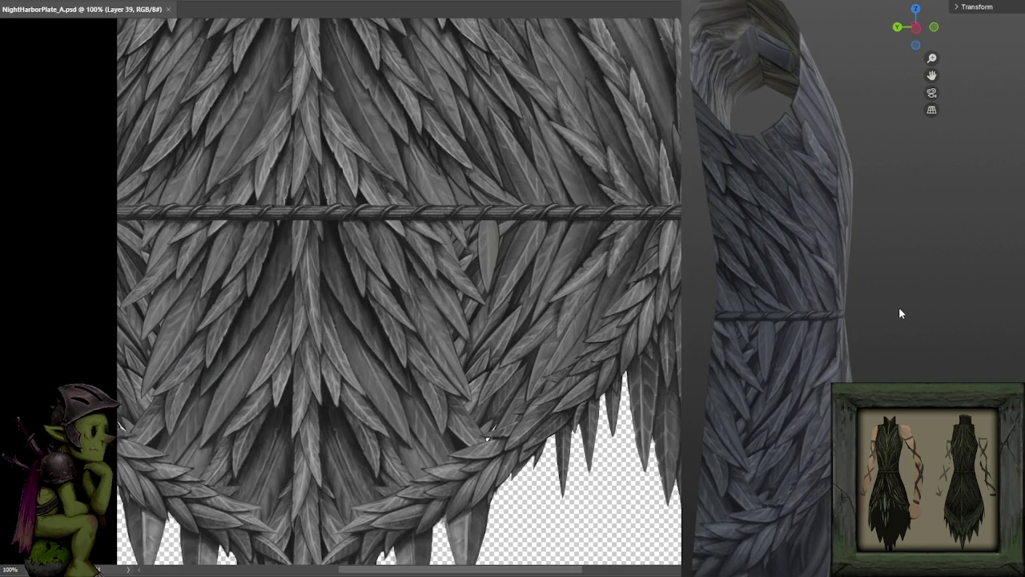
scroll(483, 247, up, 1)
click(527, 194)
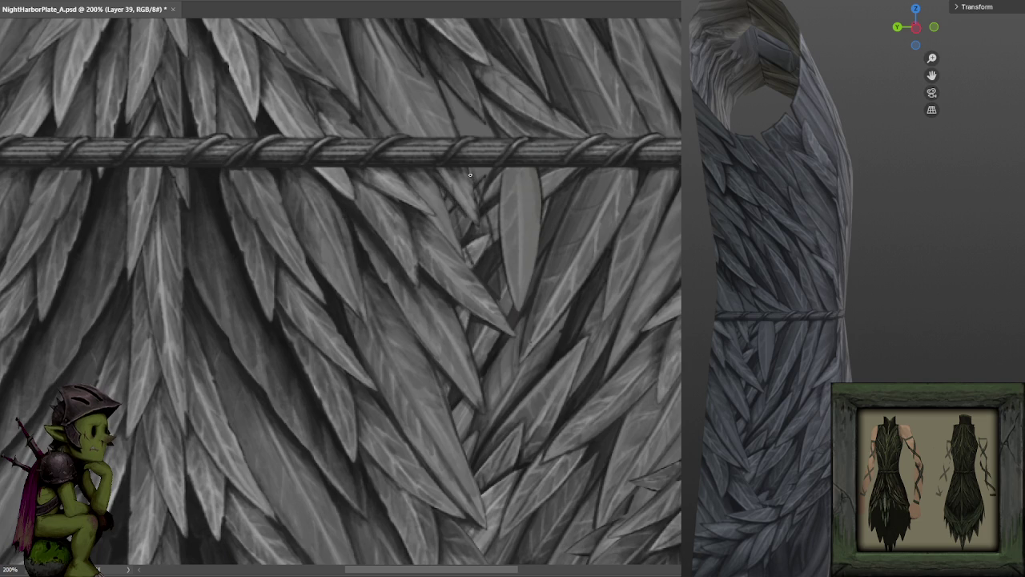
Paint a light highlight along the new leaf's edge, then shade that edge darker.
mouse_move(461, 210)
mouse_down()
mouse_move(493, 288)
mouse_move(481, 215)
mouse_move(483, 239)
mouse_move(463, 227)
mouse_up()
key(ctrl+z)
drag(487, 282, 488, 230)
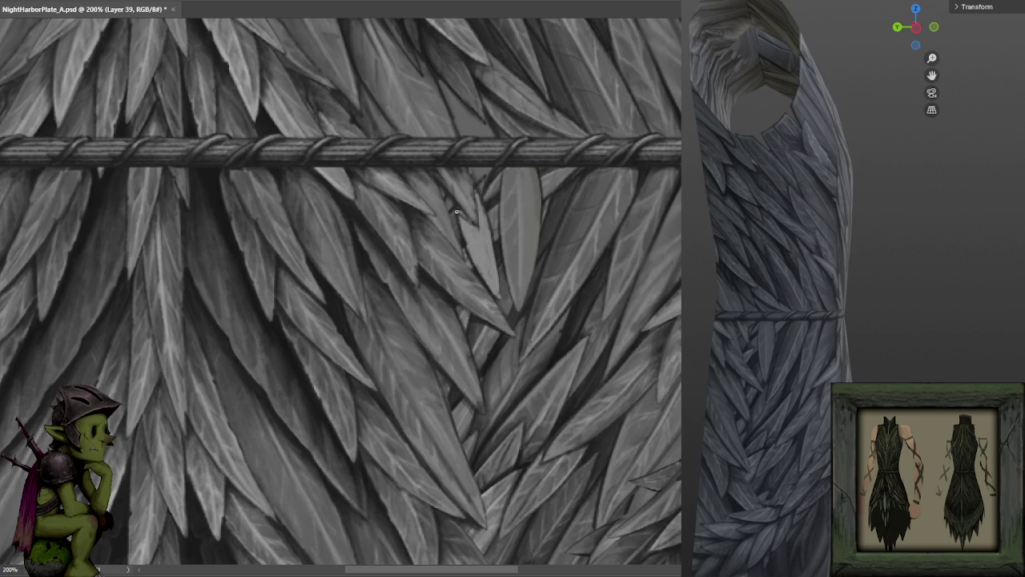
drag(482, 233, 493, 296)
mouse_move(476, 239)
mouse_down()
mouse_move(486, 248)
mouse_move(464, 233)
mouse_move(483, 266)
mouse_up()
Sample leaf greys to darken part of the edge and brighten a nearby patch of leaves.
alt+click(497, 285)
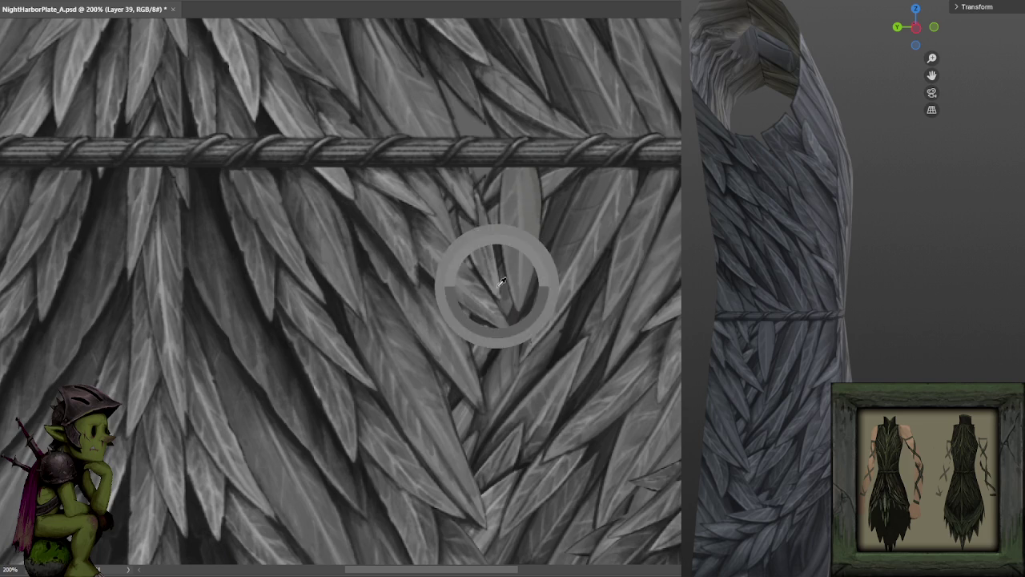
alt+click(373, 230)
drag(474, 227, 474, 253)
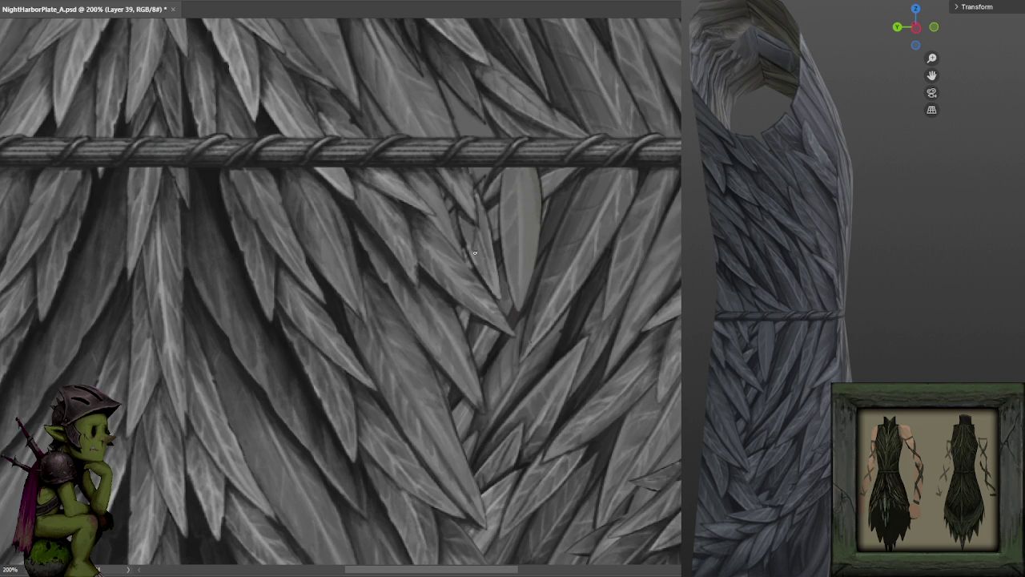
alt+click(358, 367)
alt+click(377, 221)
drag(452, 192, 478, 192)
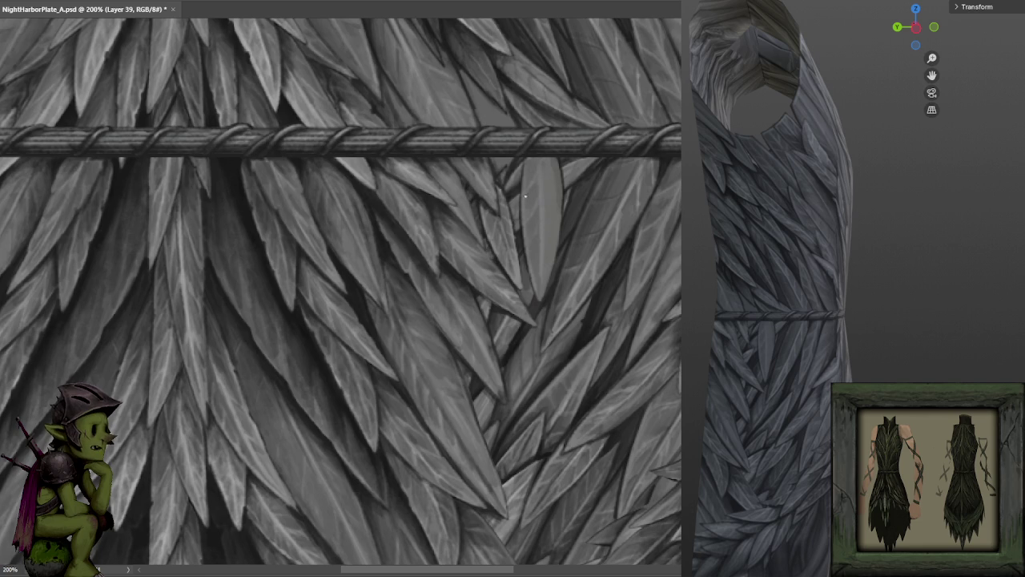
scroll(513, 209, down, 2)
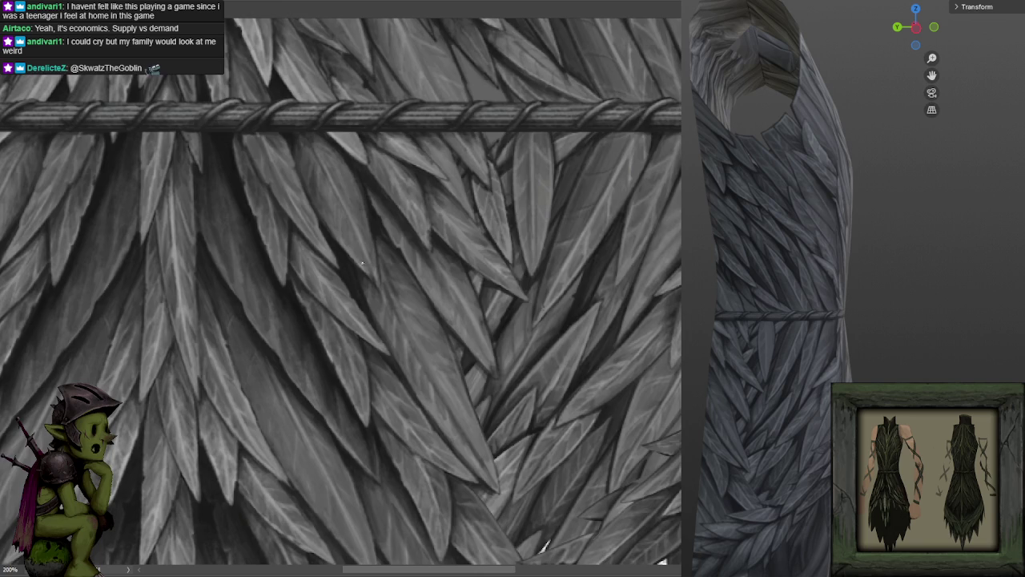
Pan across the feathers and settle with the rope band lower in view.
drag(362, 263, 392, 293)
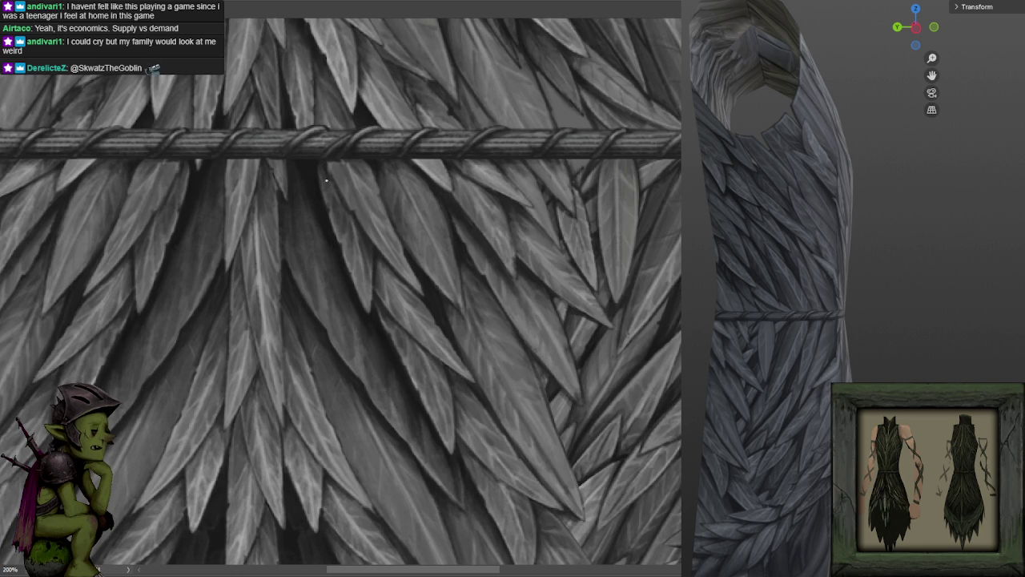
scroll(470, 200, down, 1)
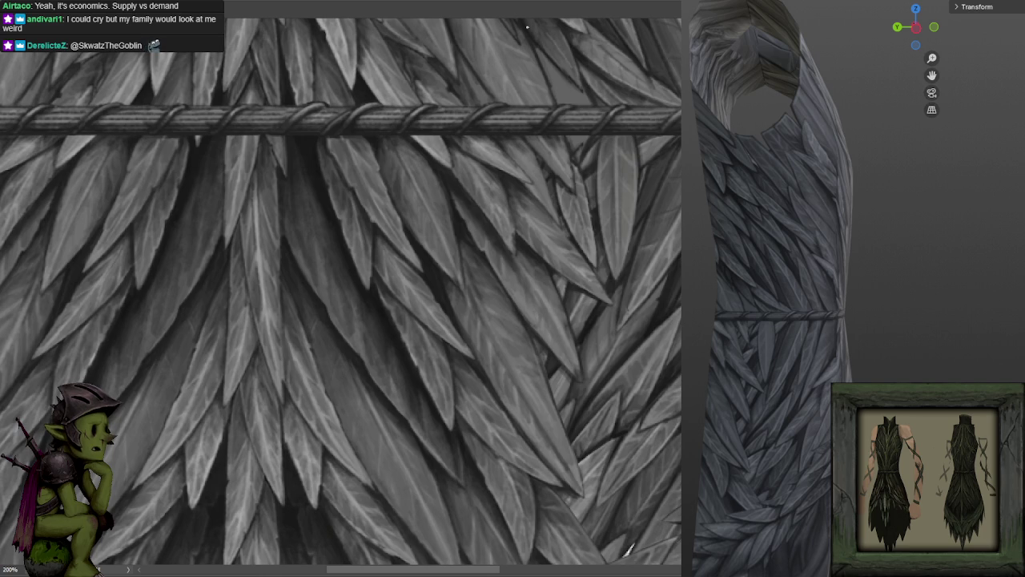
scroll(606, 195, down, 2)
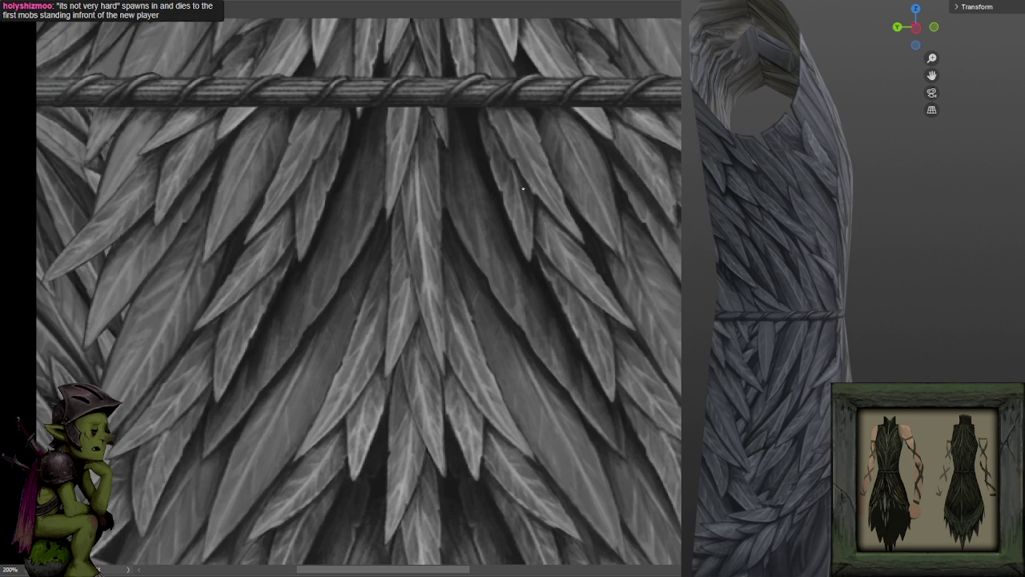
drag(541, 212, 614, 222)
drag(636, 160, 602, 213)
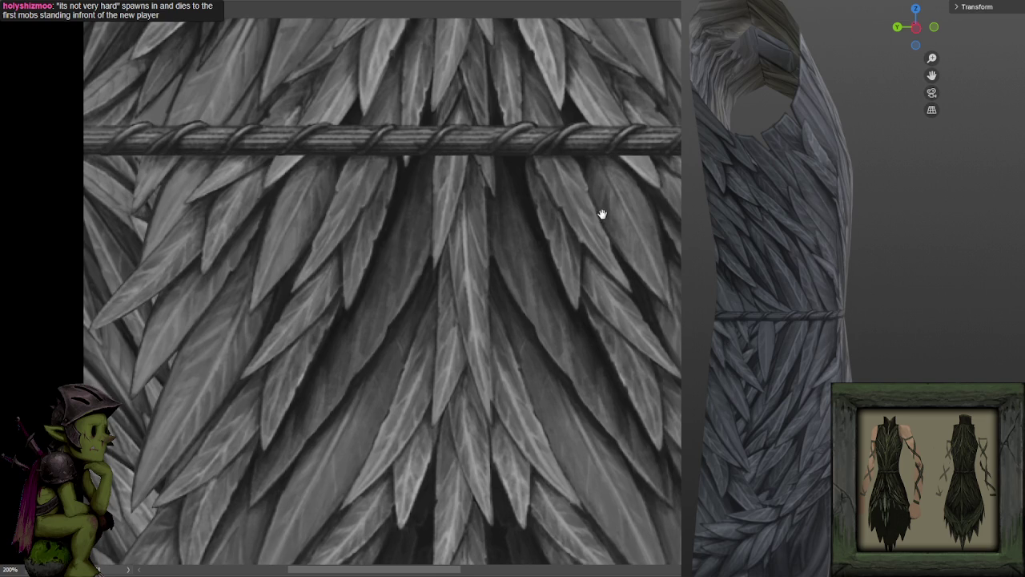
Pan down to the feathers below the rope, then zoom out from 200% to 100%.
scroll(573, 242, down, 1)
scroll(560, 245, down, 1)
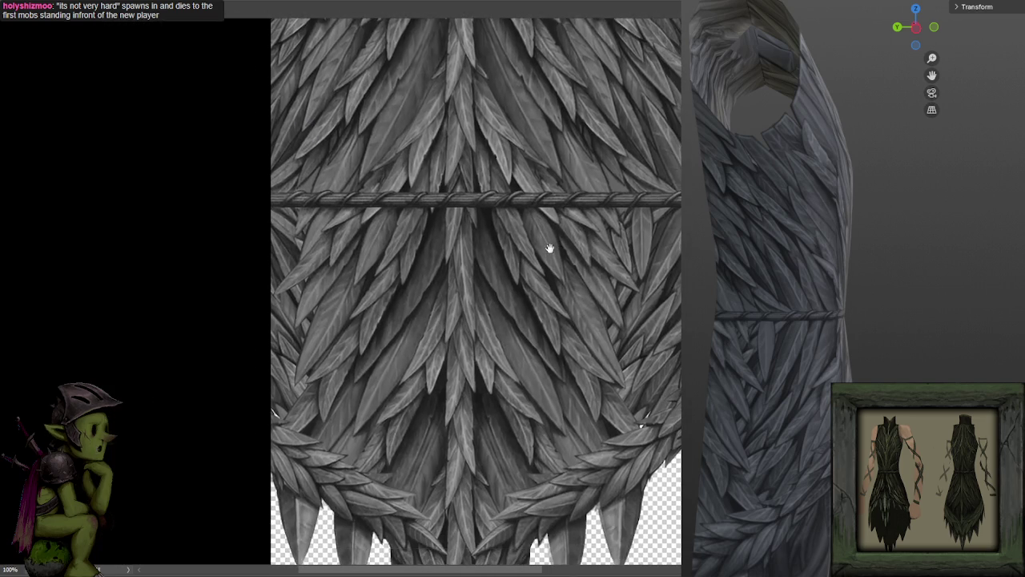
scroll(544, 237, up, 1)
scroll(509, 206, up, 1)
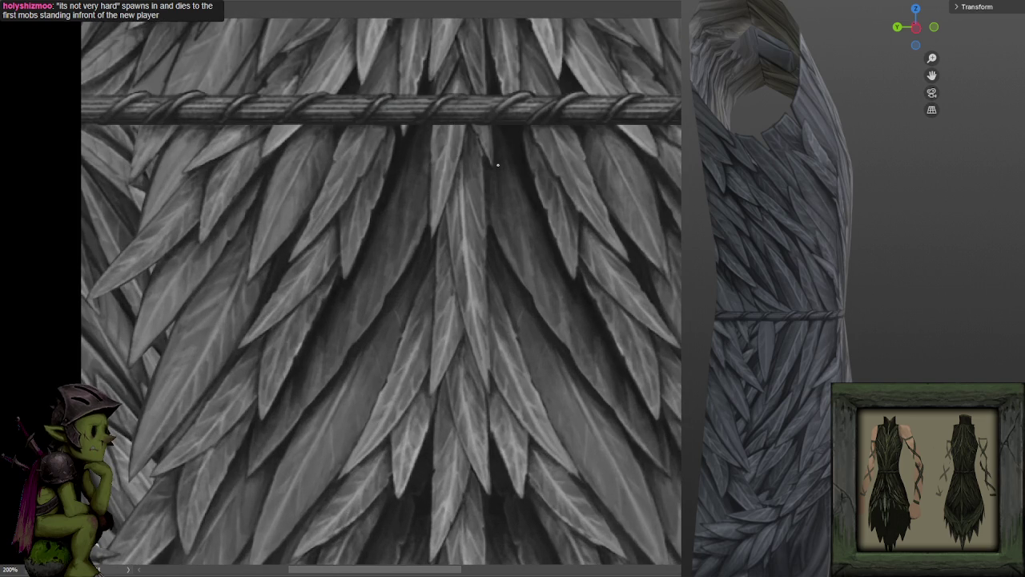
mouse_move(563, 177)
mouse_down()
mouse_move(595, 126)
mouse_move(566, 84)
mouse_up()
scroll(563, 184, down, 3)
scroll(549, 205, up, 3)
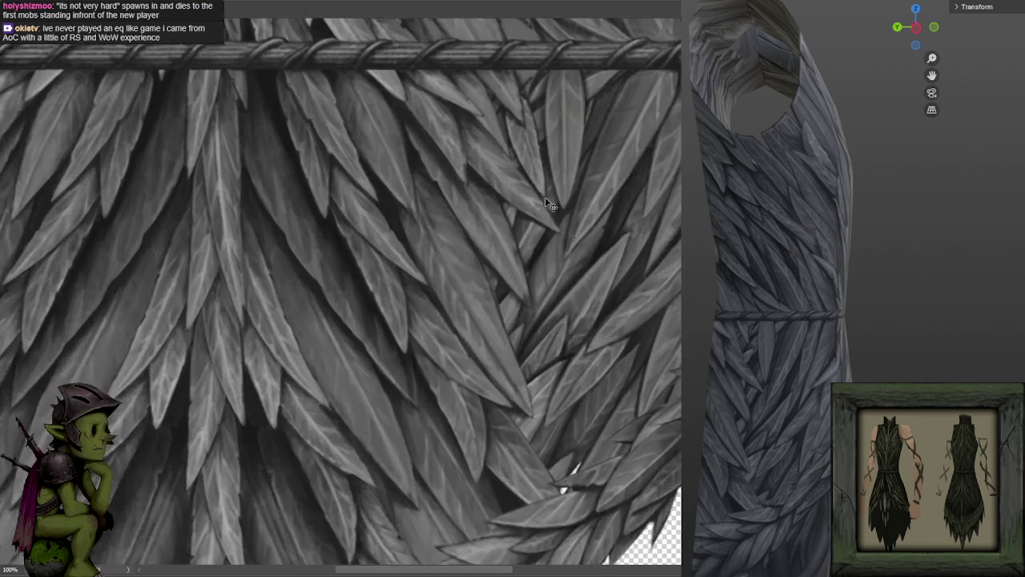
scroll(549, 205, up, 1)
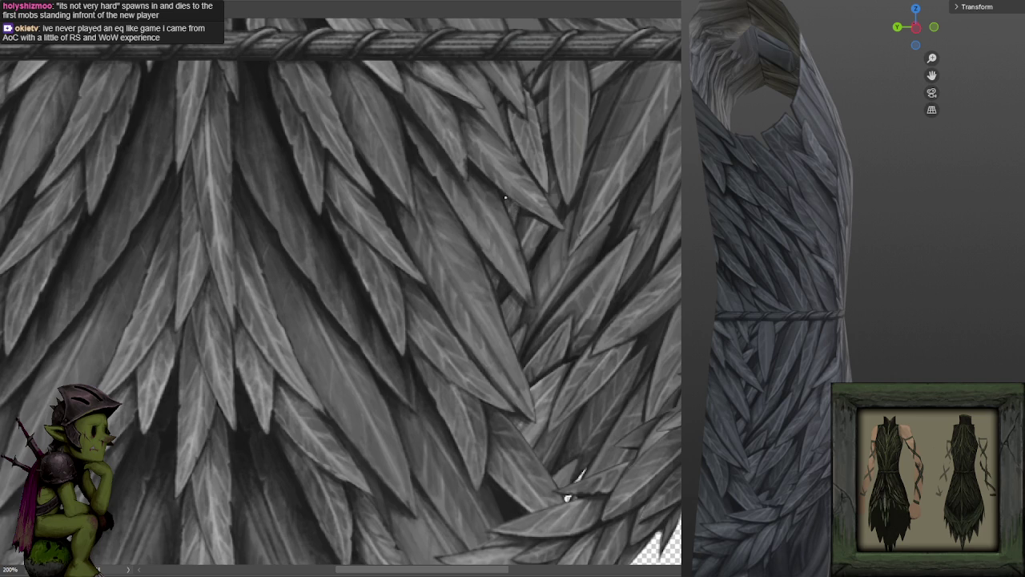
scroll(520, 220, up, 3)
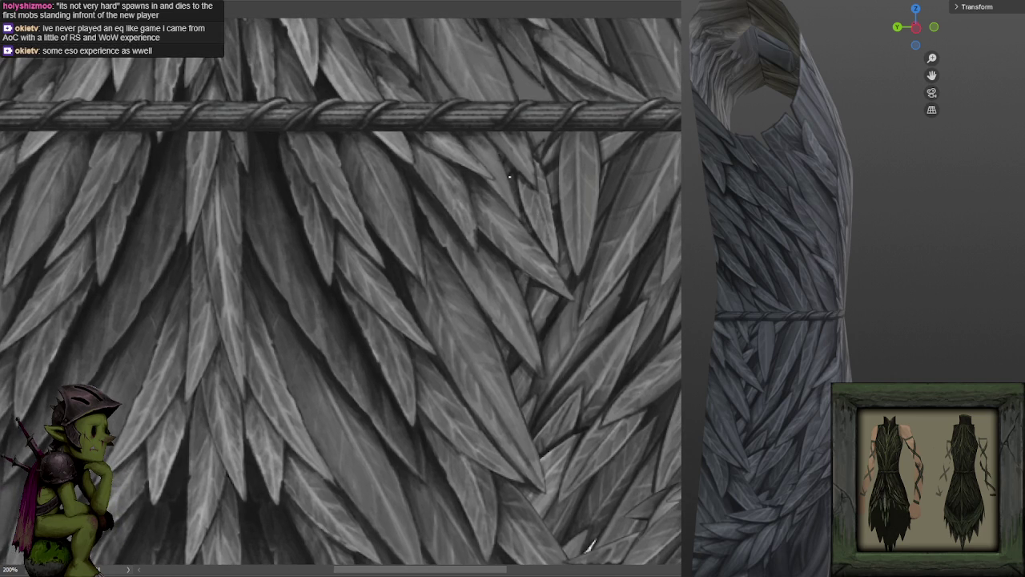
scroll(503, 158, up, 2)
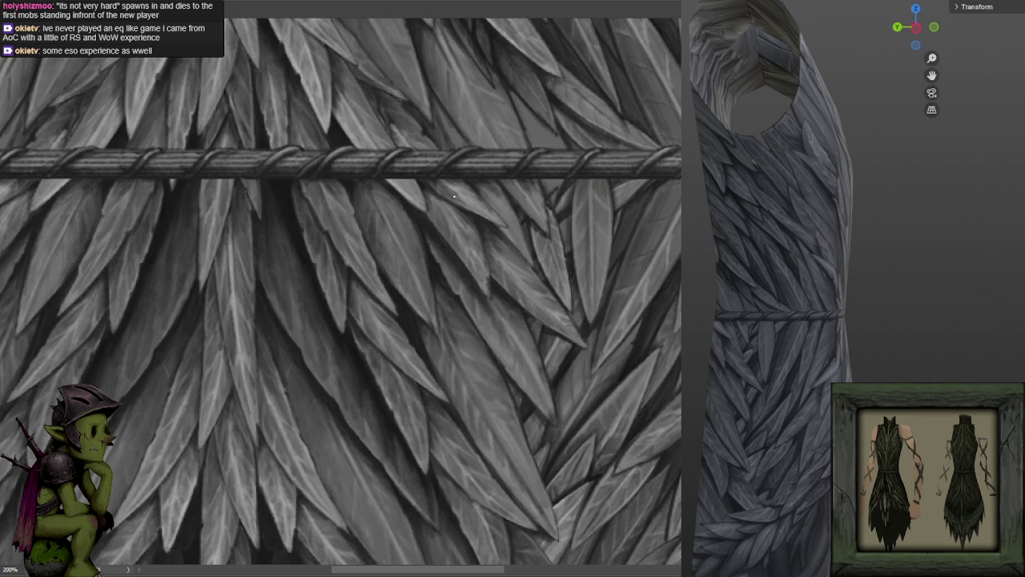
scroll(600, 122, down, 2)
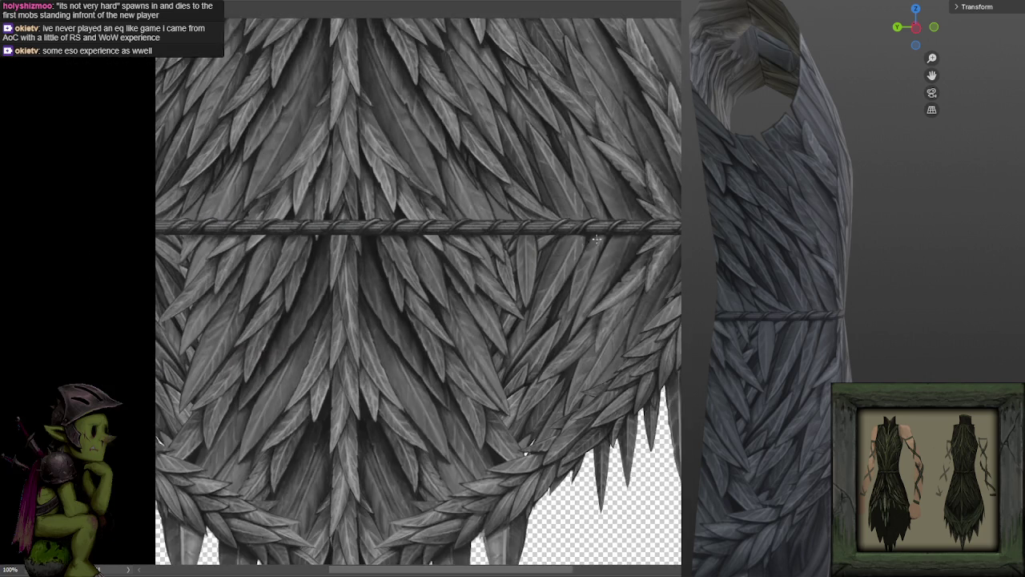
scroll(615, 183, down, 1)
scroll(624, 152, up, 1)
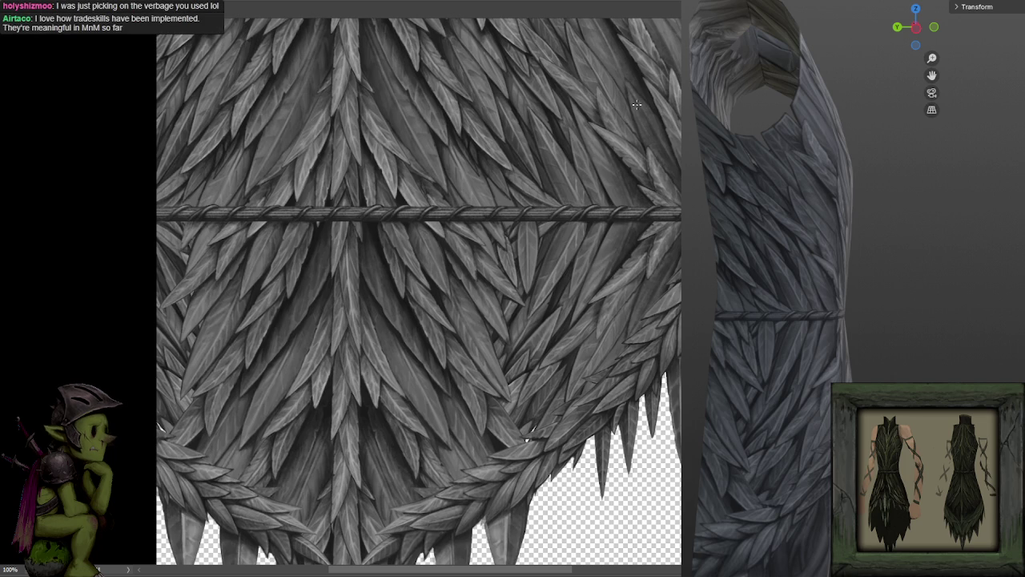
scroll(565, 300, up, 2)
scroll(641, 173, down, 1)
scroll(632, 177, down, 1)
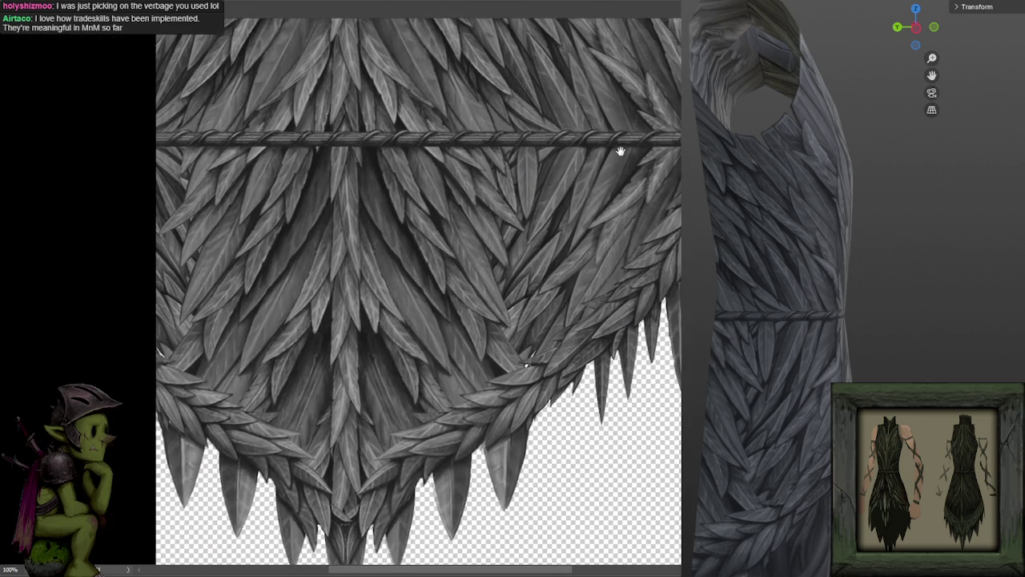
drag(620, 151, 627, 136)
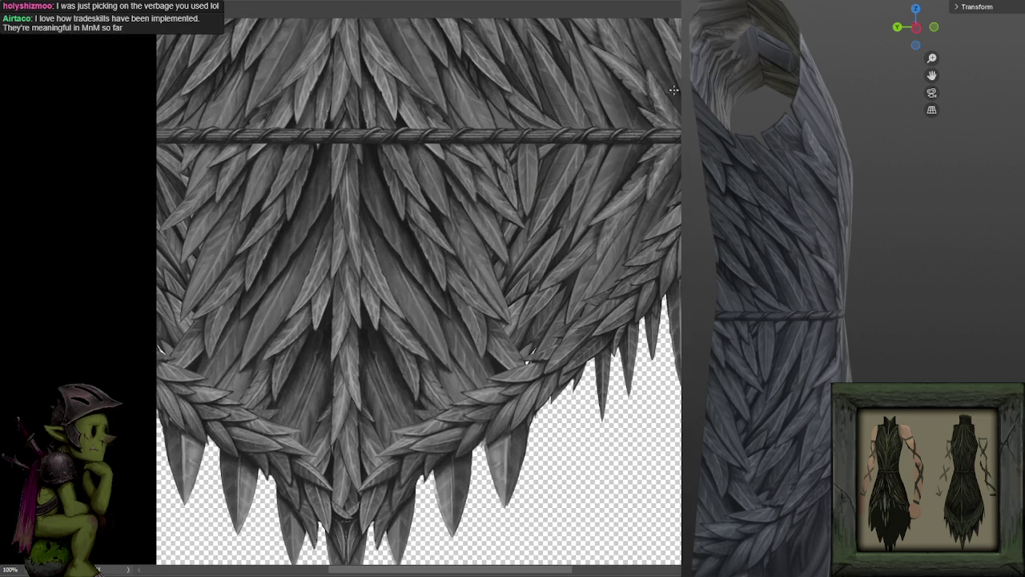
mouse_move(592, 207)
mouse_down()
mouse_move(623, 176)
mouse_move(619, 189)
mouse_up()
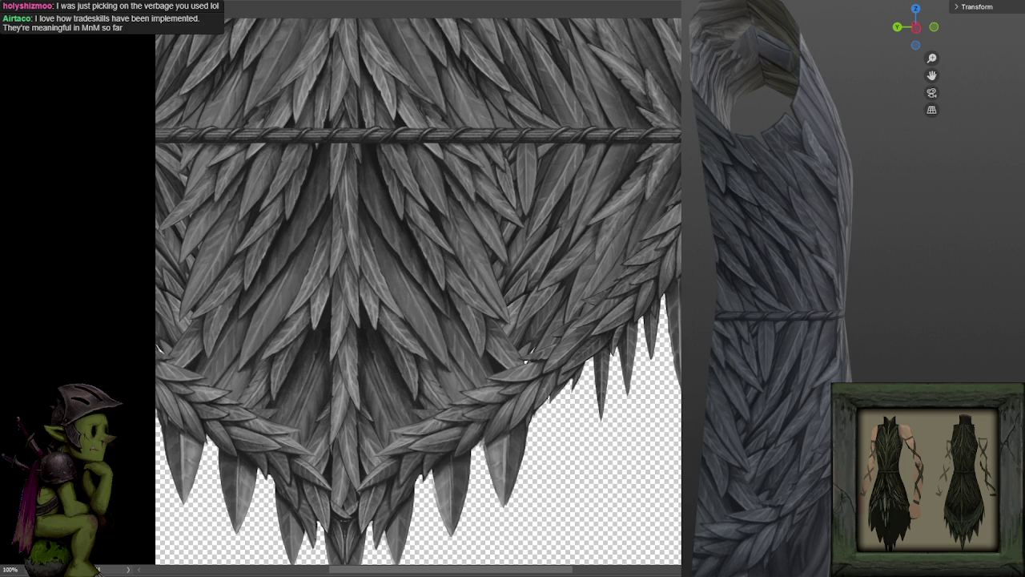
scroll(621, 244, up, 3)
scroll(621, 245, down, 3)
scroll(619, 237, up, 2)
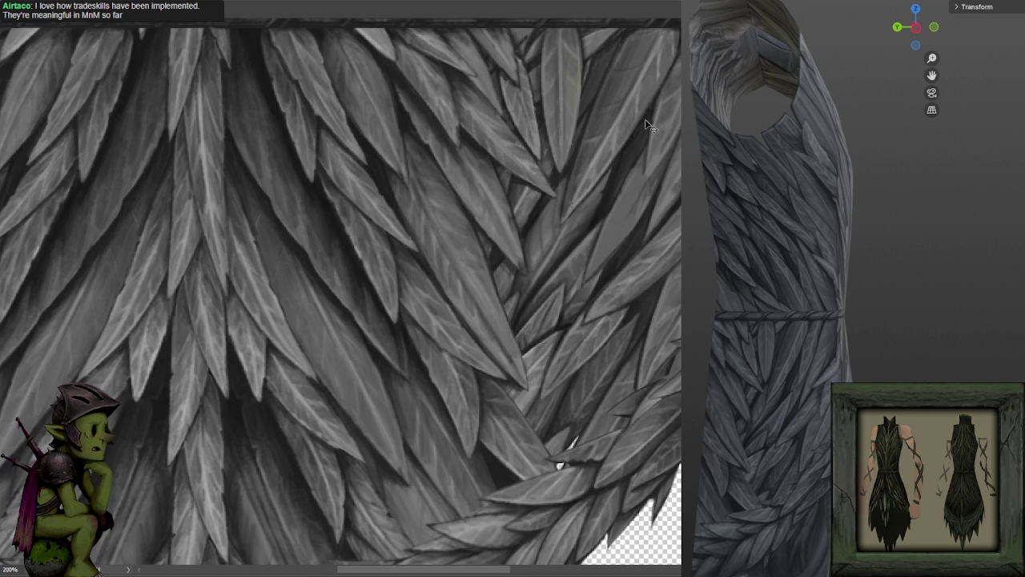
Eyedrop several grey leaf tones above and below the rope band, then zoom out to 100%.
scroll(597, 152, up, 2)
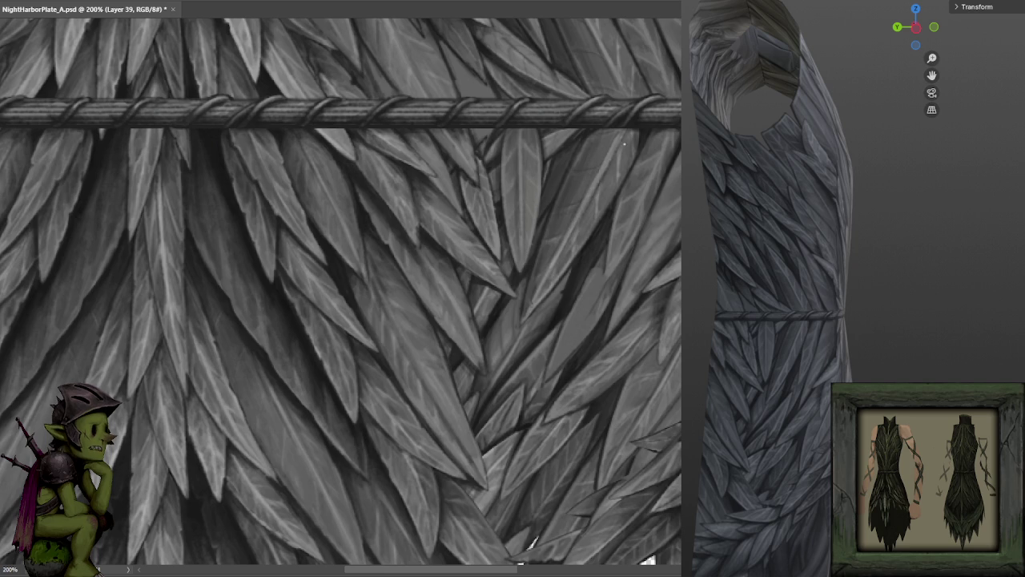
alt+click(607, 199)
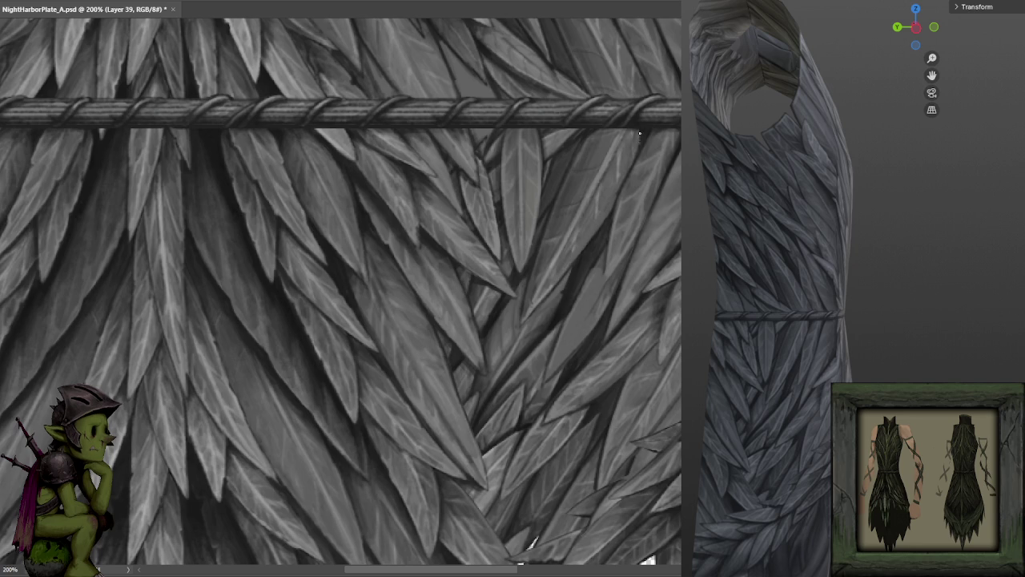
alt+click(610, 161)
alt+click(582, 165)
alt+click(554, 264)
alt+click(553, 208)
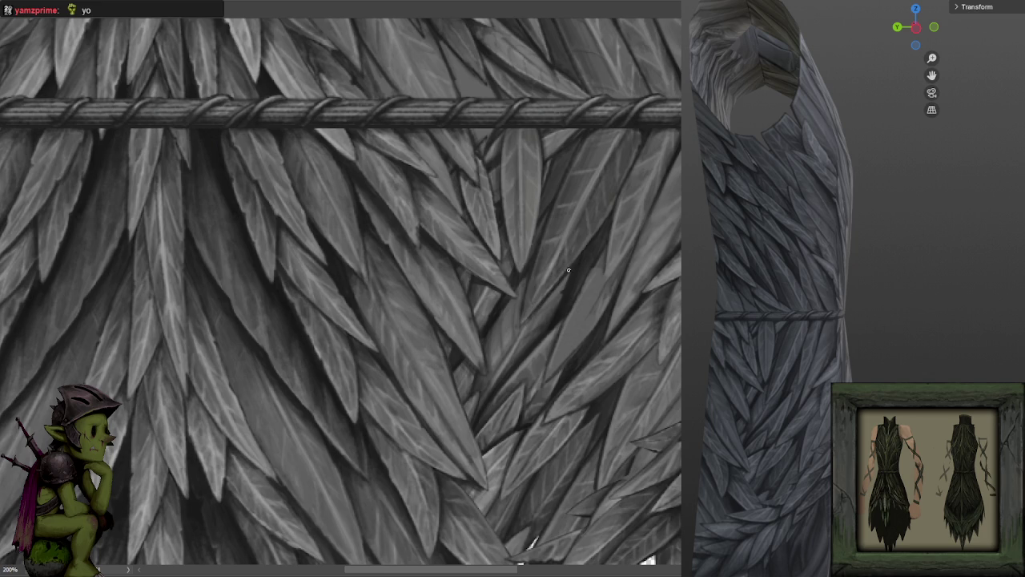
drag(568, 270, 630, 160)
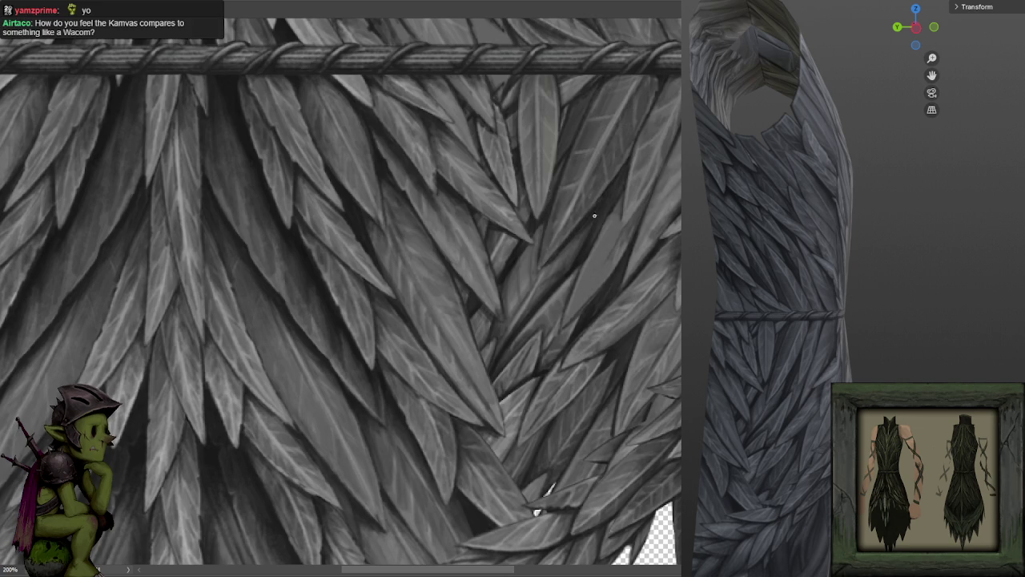
key(ctrl+minus)
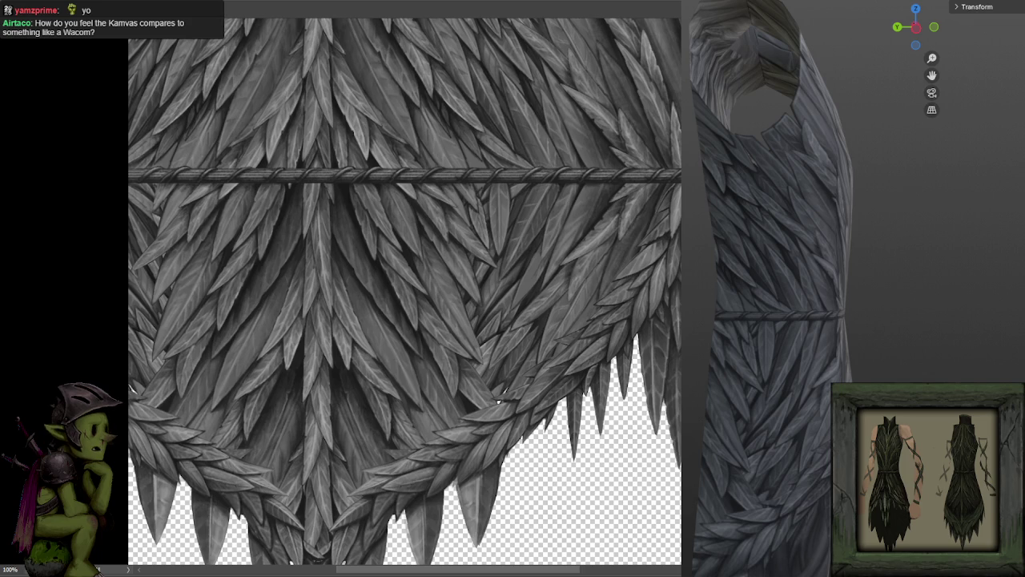
Undo the accidental white brush stroke on the right-side feathers, viewed at 200%.
drag(535, 228, 591, 149)
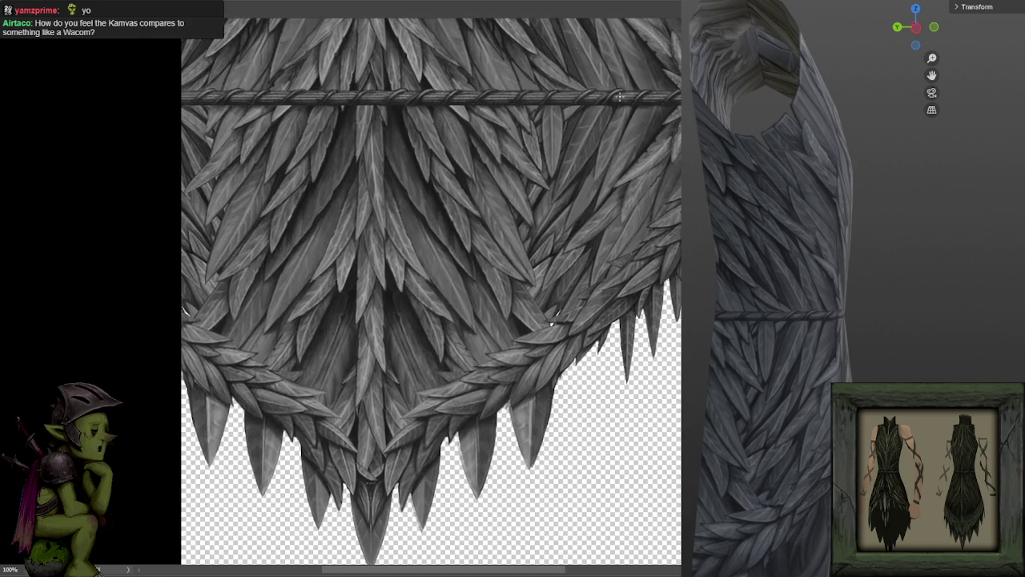
scroll(657, 124, up, 2)
drag(658, 124, 606, 172)
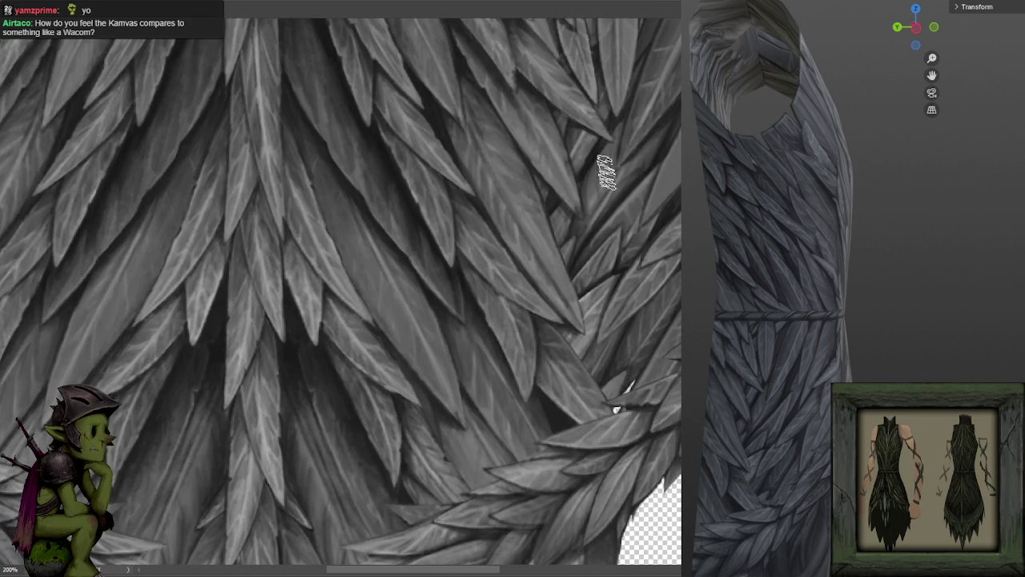
key(ctrl+z)
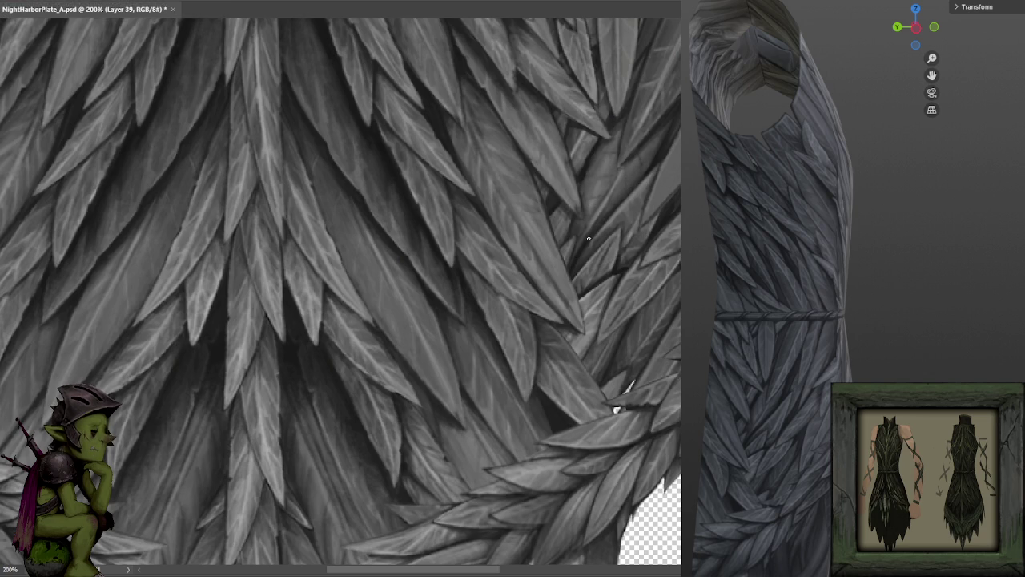
Eyedrop a grey from the leaves at the top of the texture, then return to the rope band.
drag(656, 144, 575, 202)
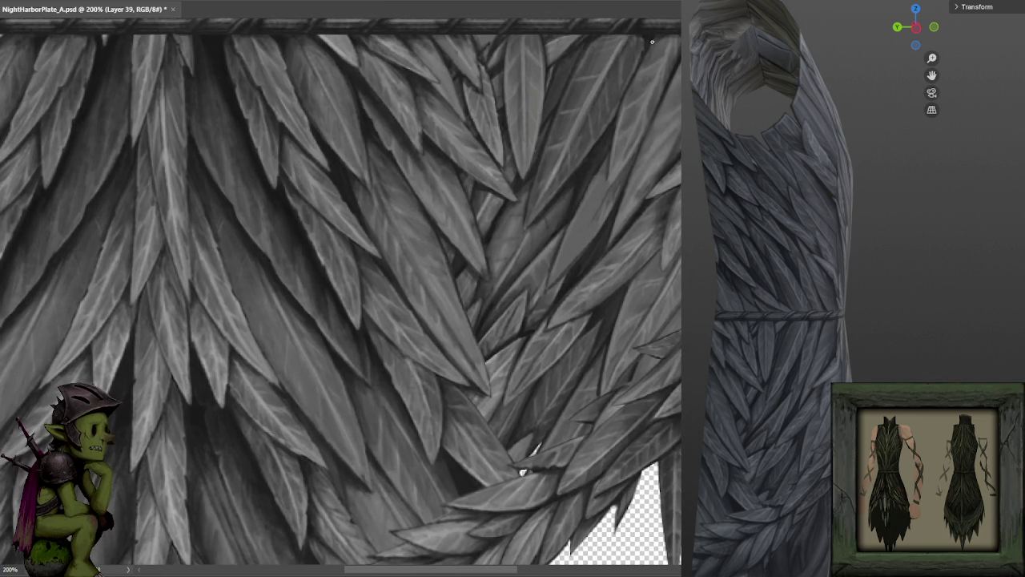
alt+click(459, 80)
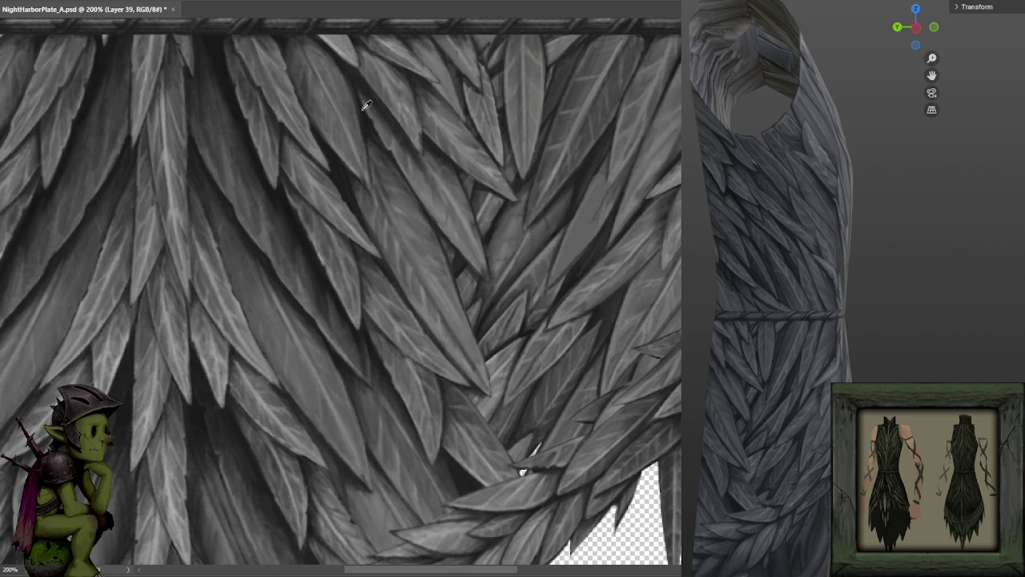
drag(482, 66, 491, 136)
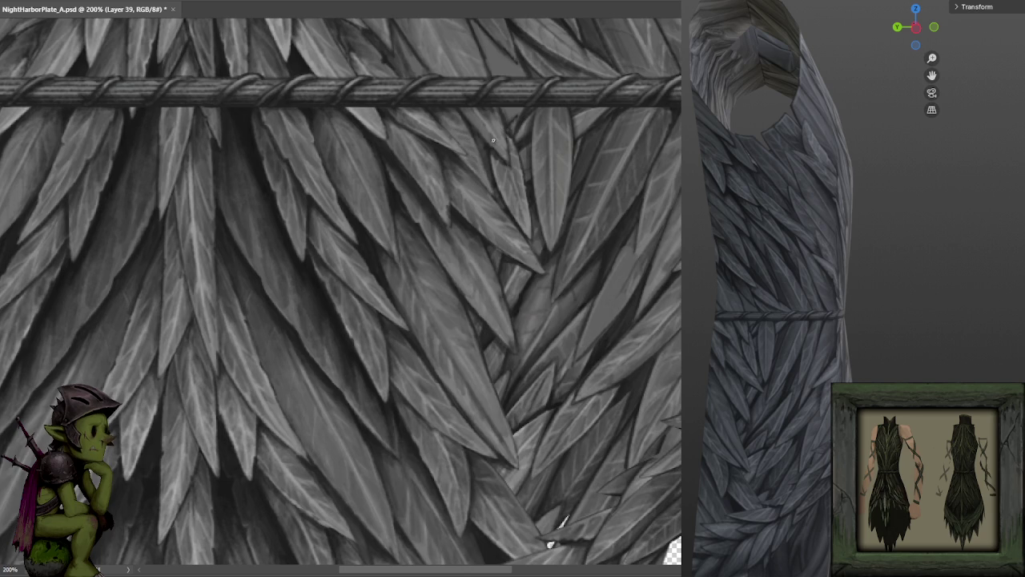
drag(491, 90, 498, 138)
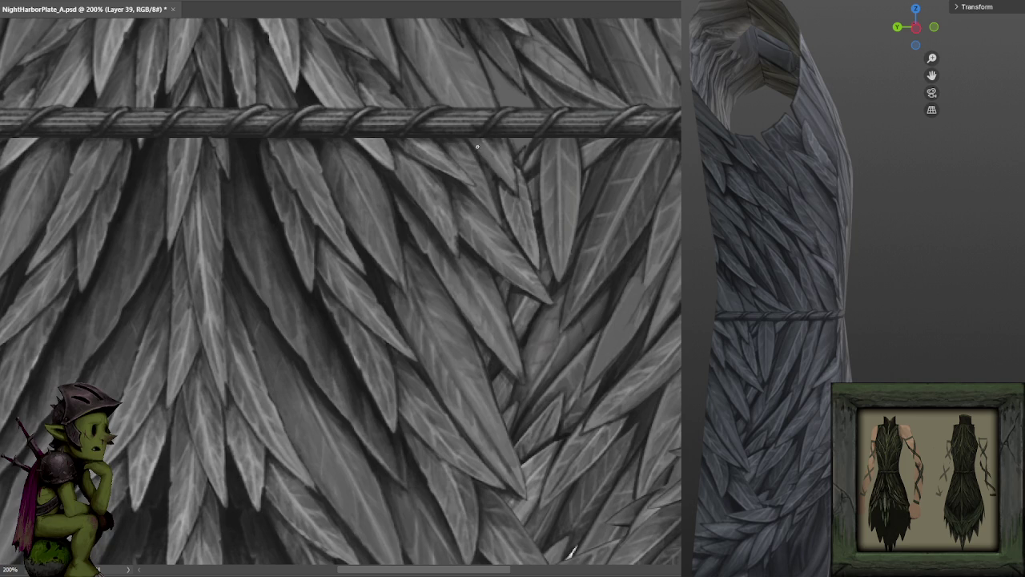
scroll(531, 149, down, 1)
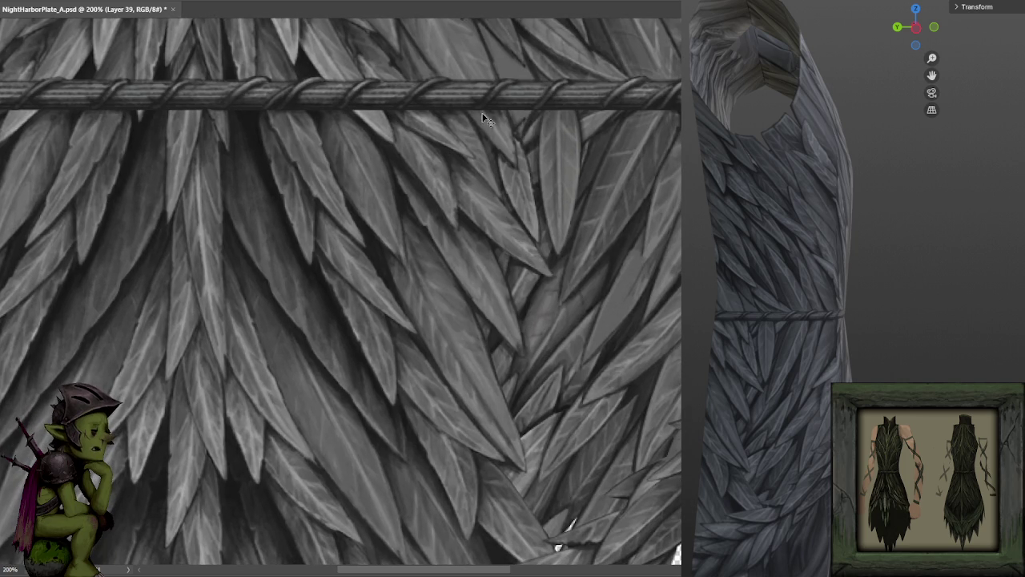
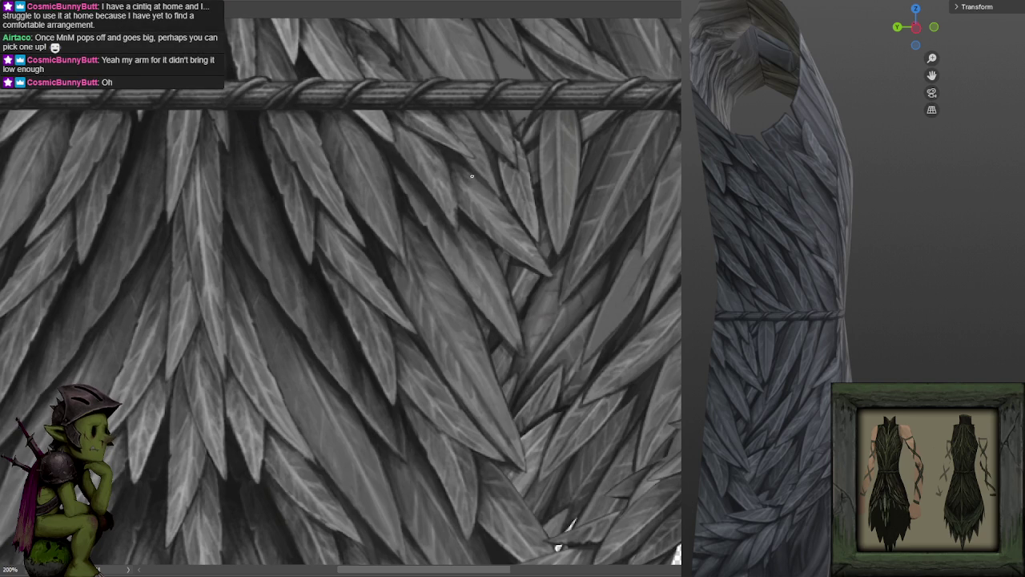
Create a new 512 × 512 px green document and zoom it to 200%.
scroll(559, 36, down, 2)
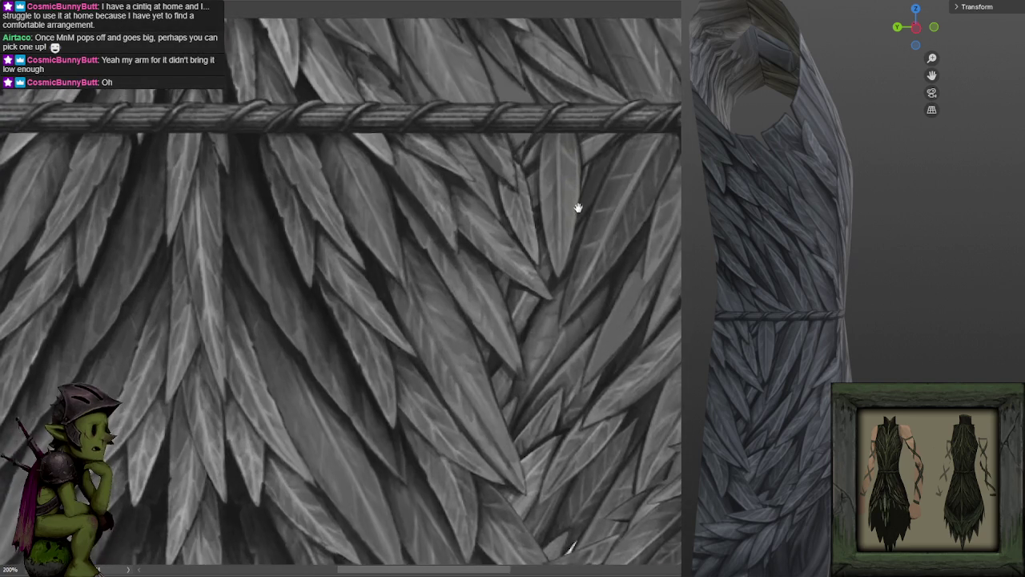
scroll(576, 208, down, 2)
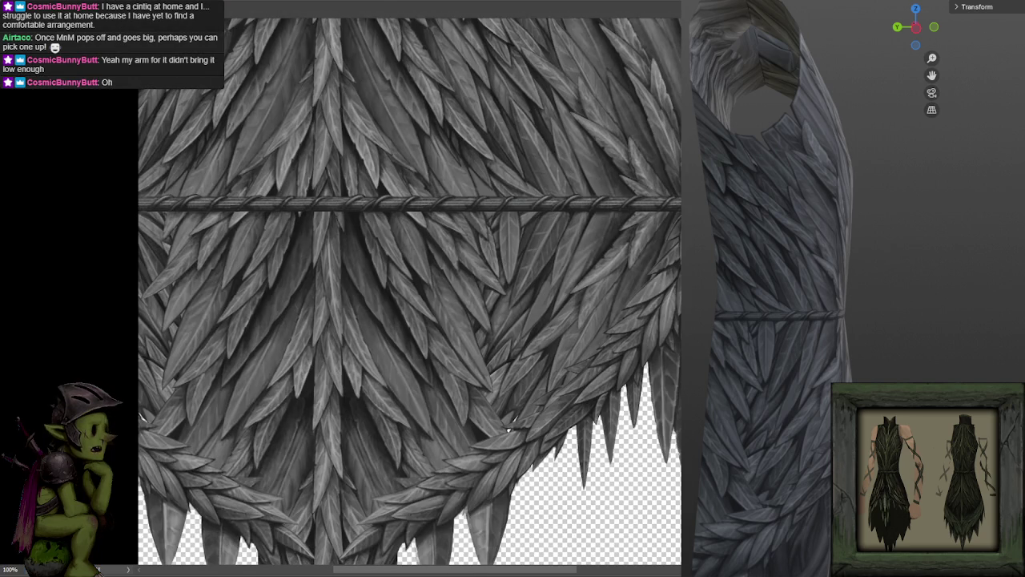
key(alt+f)
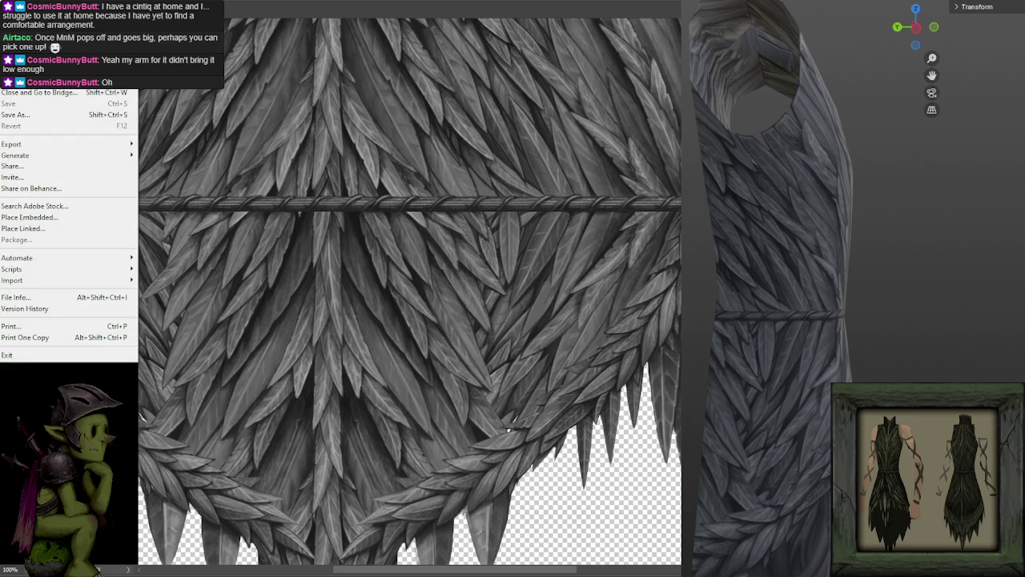
key(n)
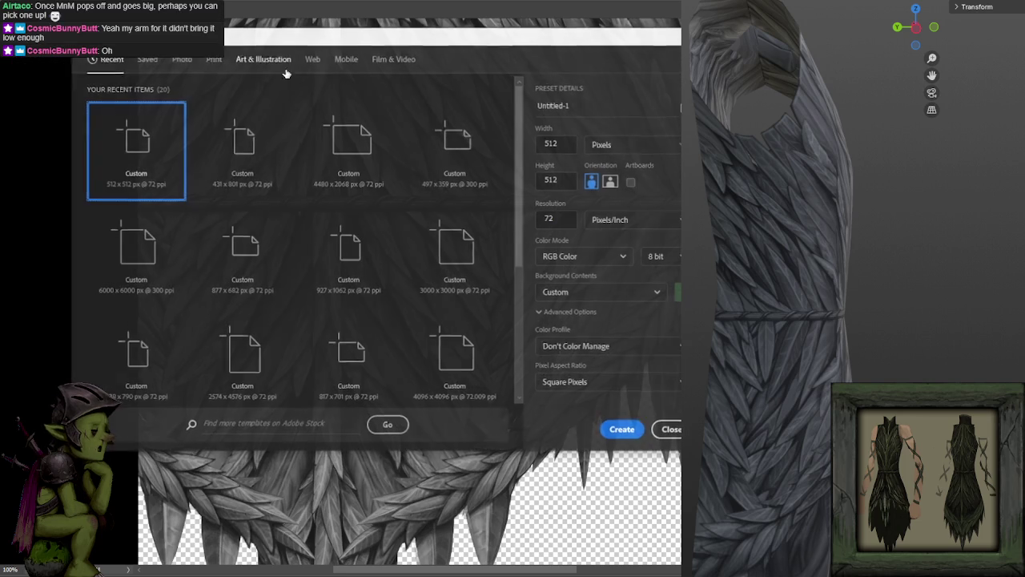
click(621, 426)
key(ctrl+plus)
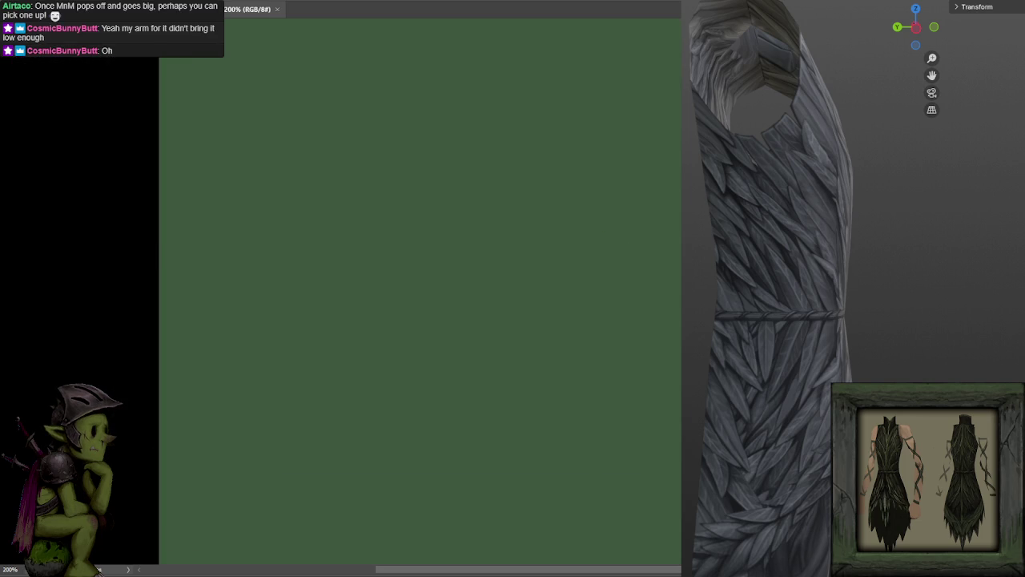
Paint the figure's round head, the tall chair back and the chair stem with spreading feet.
drag(531, 121, 540, 137)
key(ctrl+z)
drag(453, 153, 469, 165)
drag(371, 250, 386, 211)
mouse_move(376, 249)
mouse_down()
mouse_move(378, 300)
mouse_move(443, 307)
mouse_move(430, 300)
mouse_move(416, 375)
mouse_up()
key(ctrl+z)
key(ctrl+z)
mouse_move(417, 316)
mouse_down()
mouse_move(419, 359)
mouse_move(393, 380)
mouse_move(445, 378)
mouse_up()
Paint the curved neck below the head and looping arm strokes across the torso.
key(ctrl+z)
drag(440, 174, 404, 238)
key(ctrl+z)
key(ctrl+z)
mouse_move(435, 174)
mouse_down()
mouse_move(398, 237)
mouse_move(401, 284)
mouse_move(438, 231)
mouse_move(430, 286)
mouse_move(458, 283)
mouse_up()
mouse_move(432, 242)
mouse_down()
mouse_move(424, 236)
mouse_move(435, 277)
mouse_up()
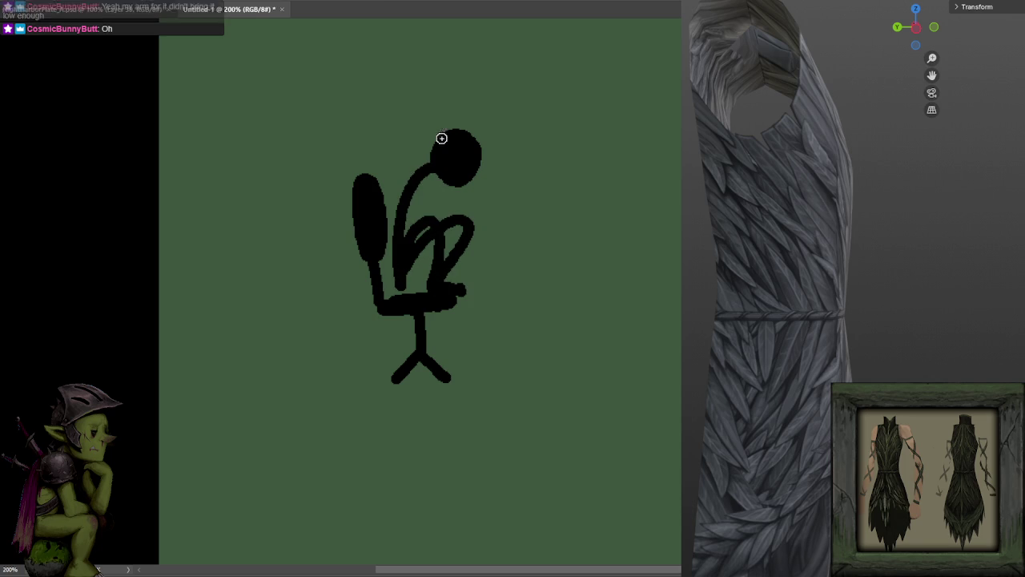
drag(442, 139, 422, 127)
mouse_move(411, 182)
mouse_down()
mouse_move(493, 216)
mouse_move(483, 220)
mouse_move(548, 155)
mouse_up()
key(ctrl+z)
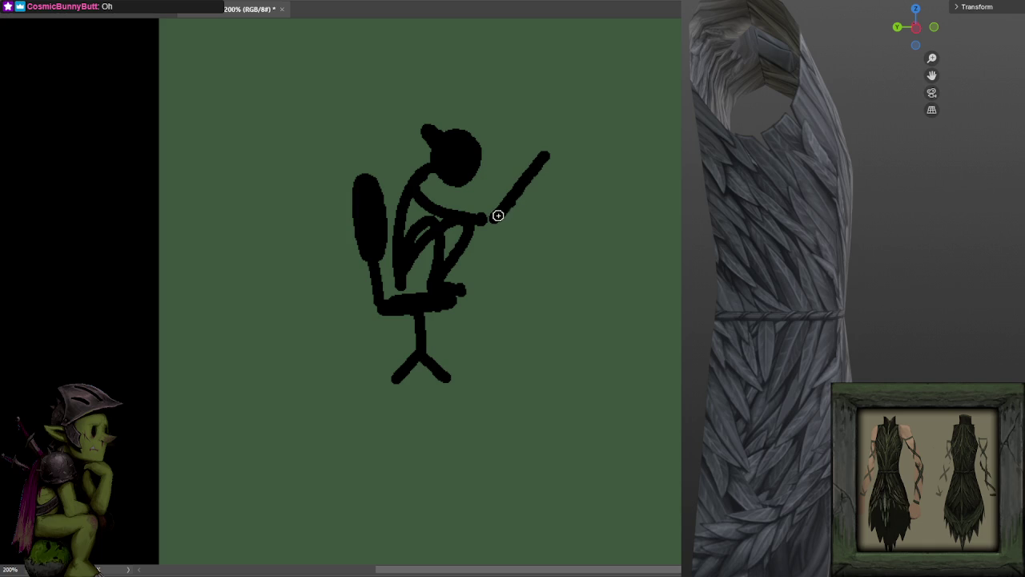
drag(500, 210, 496, 223)
key(ctrl+z)
Redraw the neck line, the leg from hip to knee and down, and an upward arm.
key(ctrl+z)
key(ctrl+z)
key(ctrl+z)
key(ctrl+z)
key(ctrl+z)
key(ctrl+z)
key(ctrl+z)
key(ctrl+z)
key(ctrl+z)
drag(435, 161, 412, 261)
key(ctrl+z)
key(ctrl+z)
key(ctrl+z)
mouse_move(442, 177)
mouse_down()
mouse_move(408, 278)
mouse_move(472, 284)
mouse_move(458, 360)
mouse_up()
key(ctrl+z)
drag(414, 281, 489, 268)
key(ctrl+z)
mouse_move(409, 282)
mouse_down()
mouse_move(473, 284)
mouse_move(453, 370)
mouse_up()
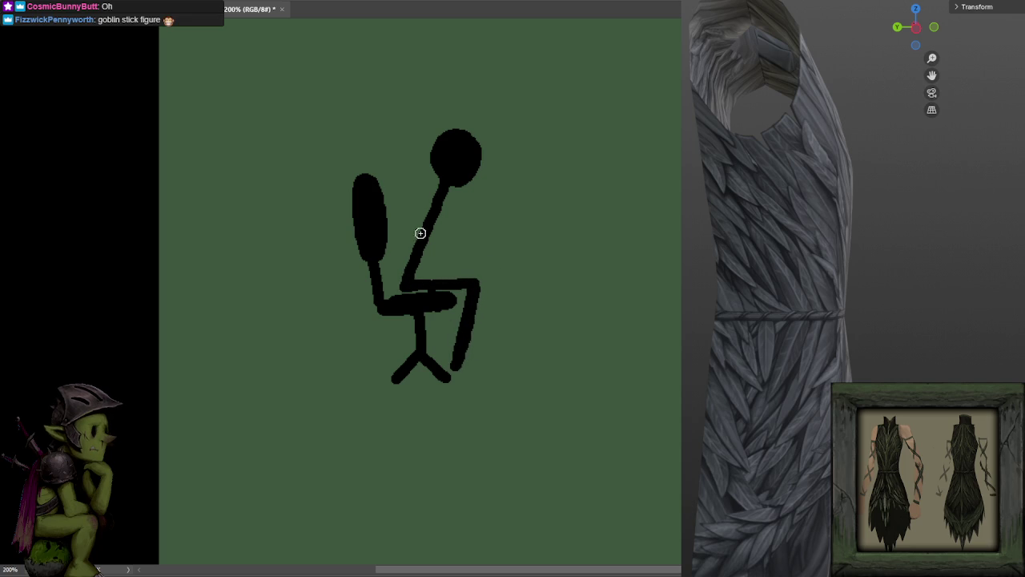
key(ctrl+z)
mouse_move(390, 247)
mouse_down()
mouse_move(422, 180)
mouse_move(399, 234)
mouse_up()
Draw the figure's upper arm and forearm reaching forward, redoing overlong strokes.
key(ctrl+z)
key(ctrl+z)
drag(442, 204, 481, 243)
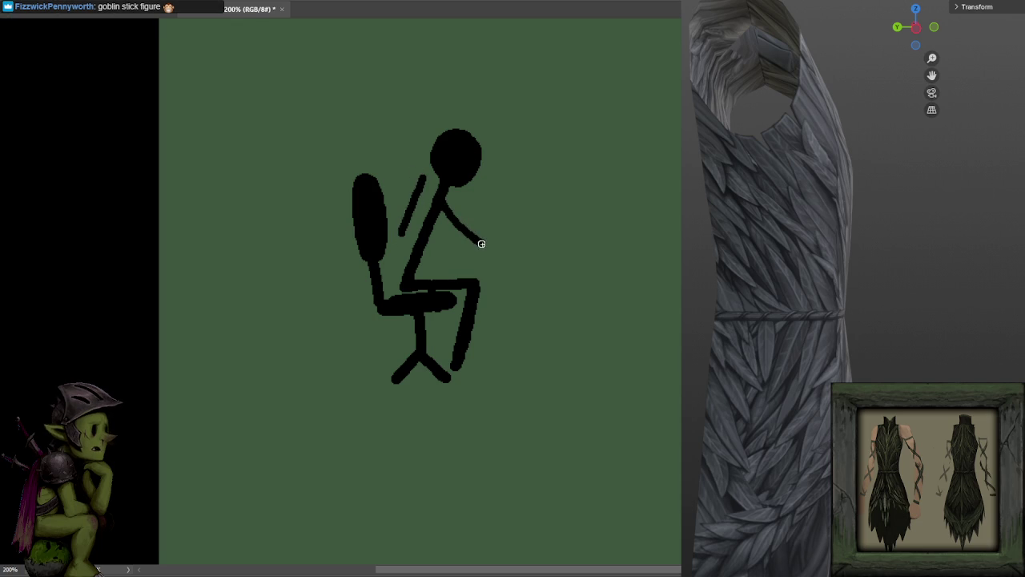
key(ctrl+z)
mouse_move(440, 202)
mouse_down()
mouse_move(462, 244)
mouse_move(533, 248)
mouse_up()
key(ctrl+z)
drag(468, 244, 542, 193)
key(ctrl+z)
Draw straight lines for the laptop base and desk, then the tilted screen and support leg.
drag(506, 245, 604, 244)
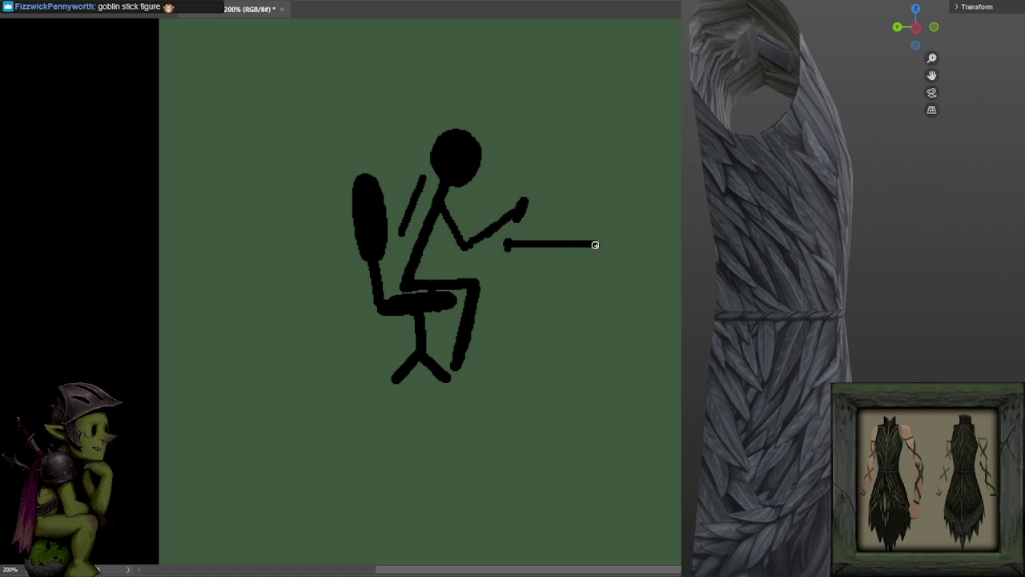
drag(455, 254, 627, 253)
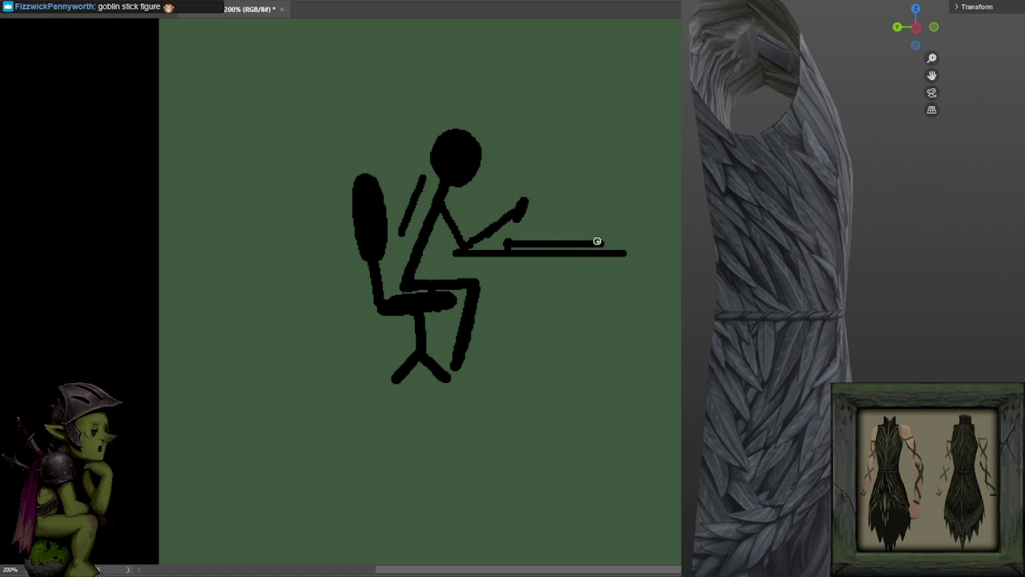
mouse_move(479, 244)
mouse_down()
mouse_move(498, 245)
mouse_move(552, 165)
mouse_up()
key(ctrl+z)
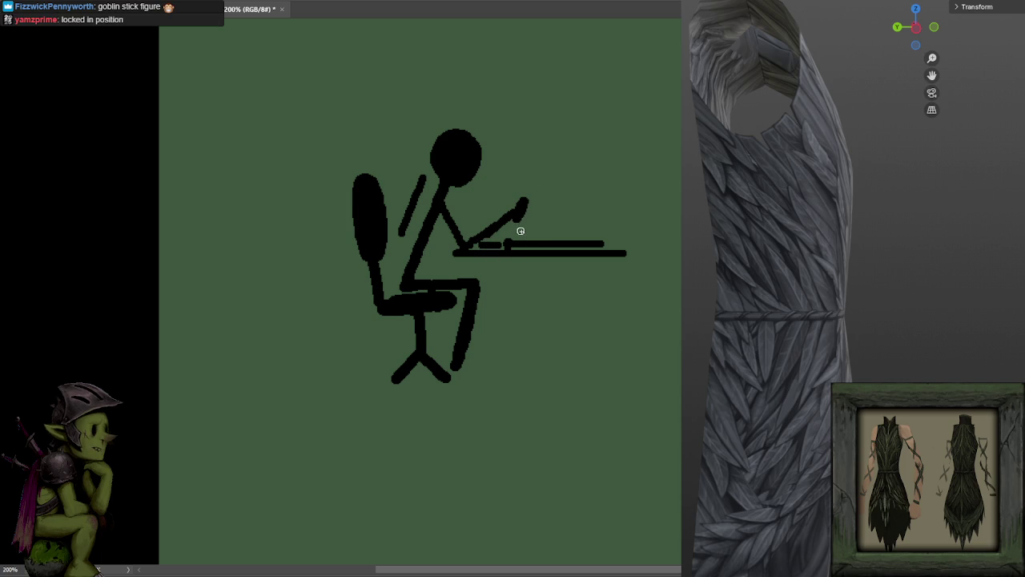
drag(521, 230, 553, 156)
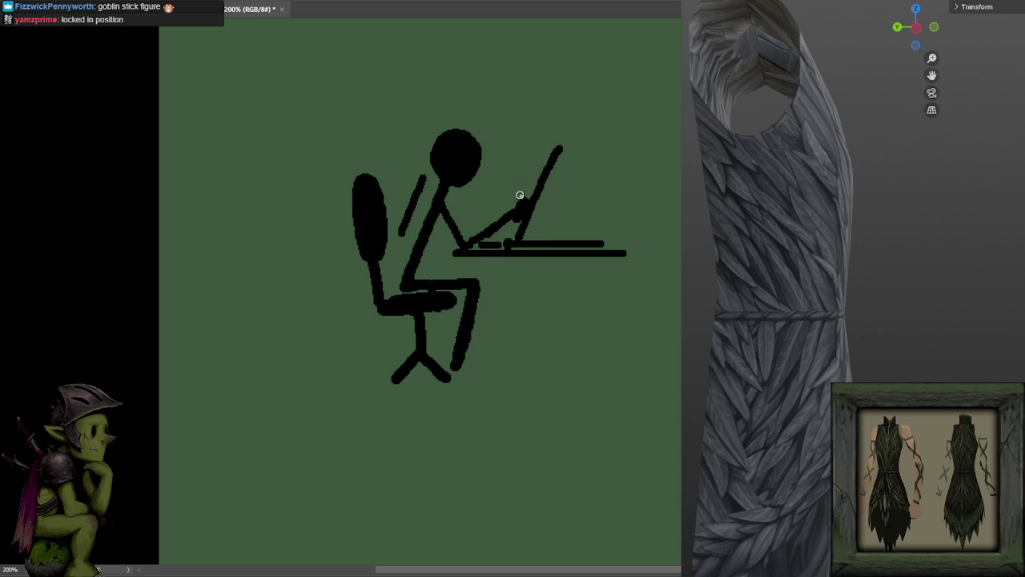
mouse_move(521, 205)
mouse_down()
mouse_move(498, 199)
mouse_move(560, 236)
mouse_up()
key(ctrl+z)
Add a line behind the figure's back and try a stroke above the head.
key(ctrl+z)
drag(531, 201, 558, 241)
drag(412, 210, 397, 256)
key(ctrl+z)
drag(410, 203, 394, 257)
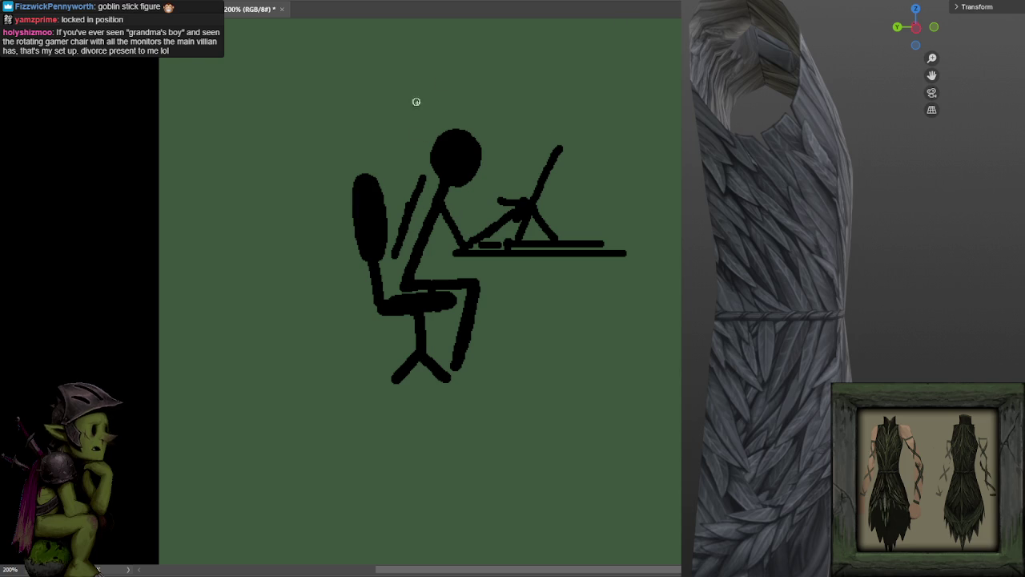
drag(435, 46, 407, 127)
key(ctrl+z)
mouse_move(436, 47)
mouse_down()
mouse_move(408, 121)
mouse_move(433, 55)
mouse_up()
key(ctrl+z)
key(ctrl+z)
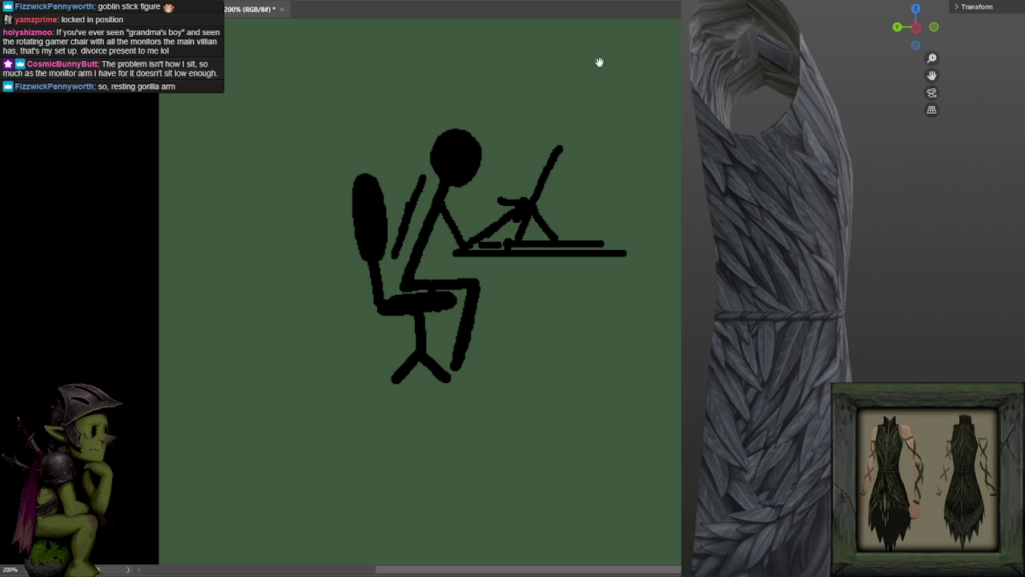
Place a red brush dot at the figure's wrist beside the desk line.
scroll(600, 61, down, 1)
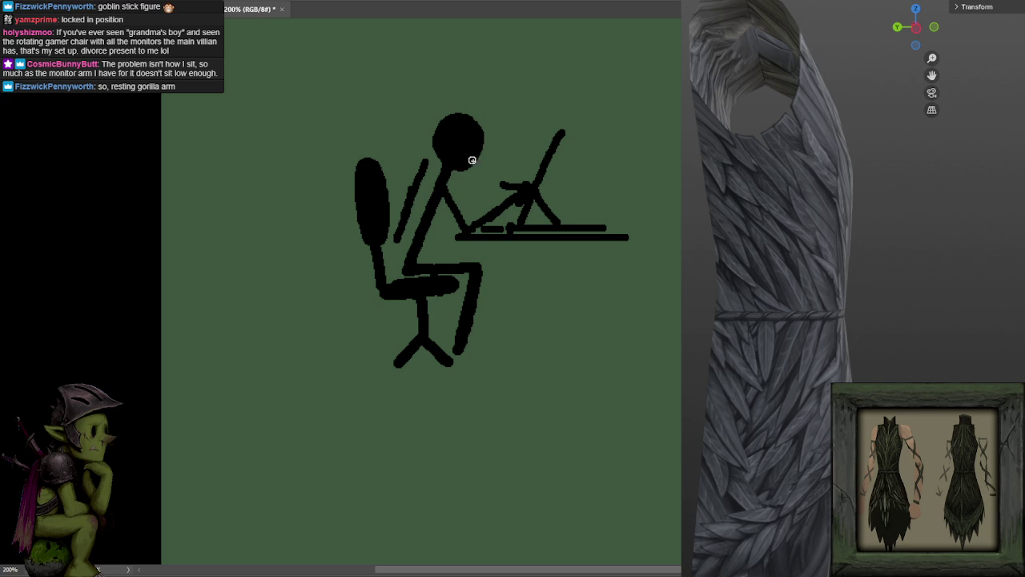
mouse_move(437, 143)
mouse_down()
mouse_move(467, 114)
mouse_move(483, 145)
mouse_move(474, 107)
mouse_move(440, 120)
mouse_move(457, 107)
mouse_move(481, 112)
mouse_move(483, 161)
mouse_up()
key(ctrl+z)
key(ctrl+z)
key(ctrl+z)
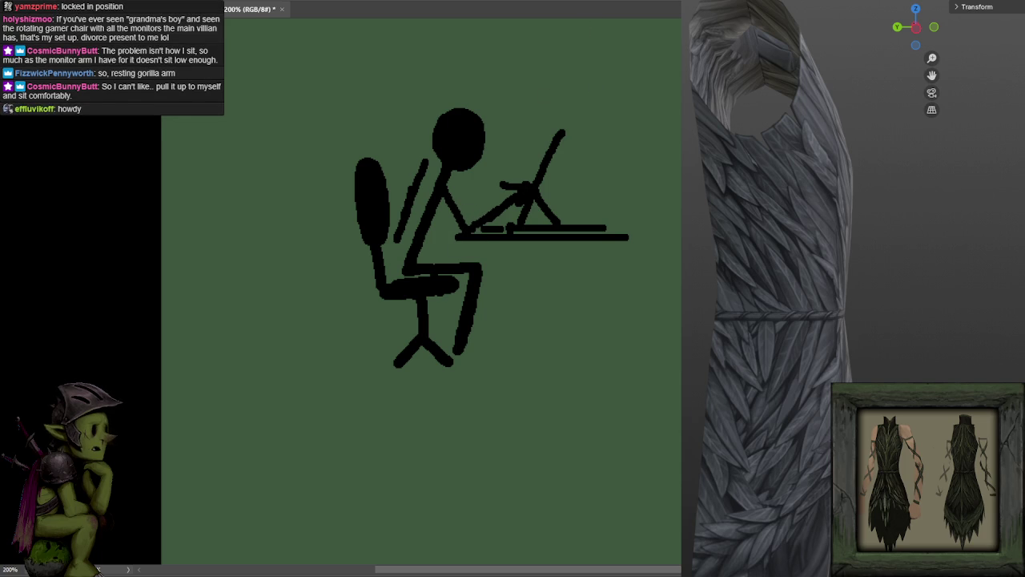
click(465, 232)
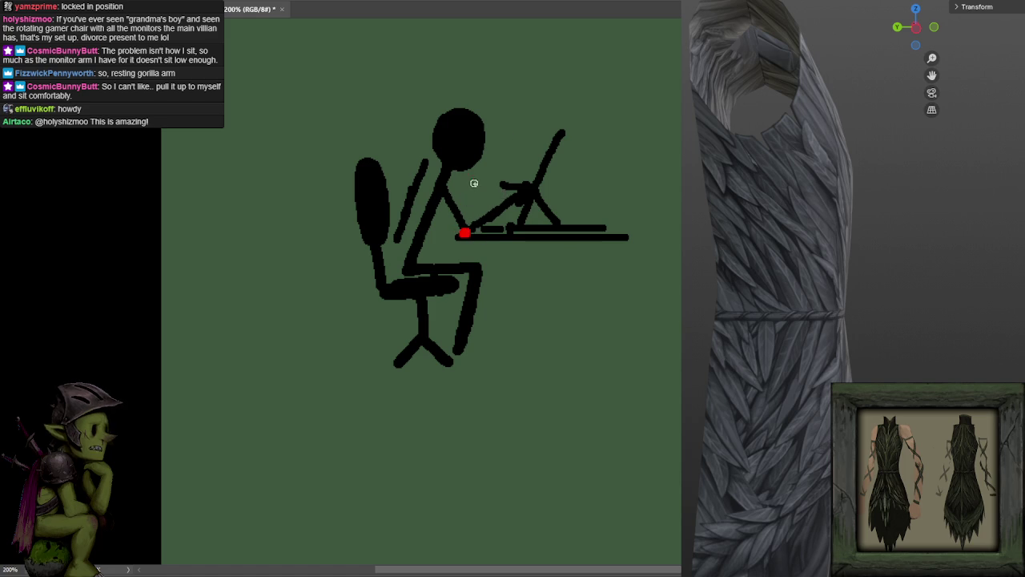
Draw a red arrow at the wrist, then dark torso and arm strokes reaching the desk edge.
drag(479, 169, 471, 210)
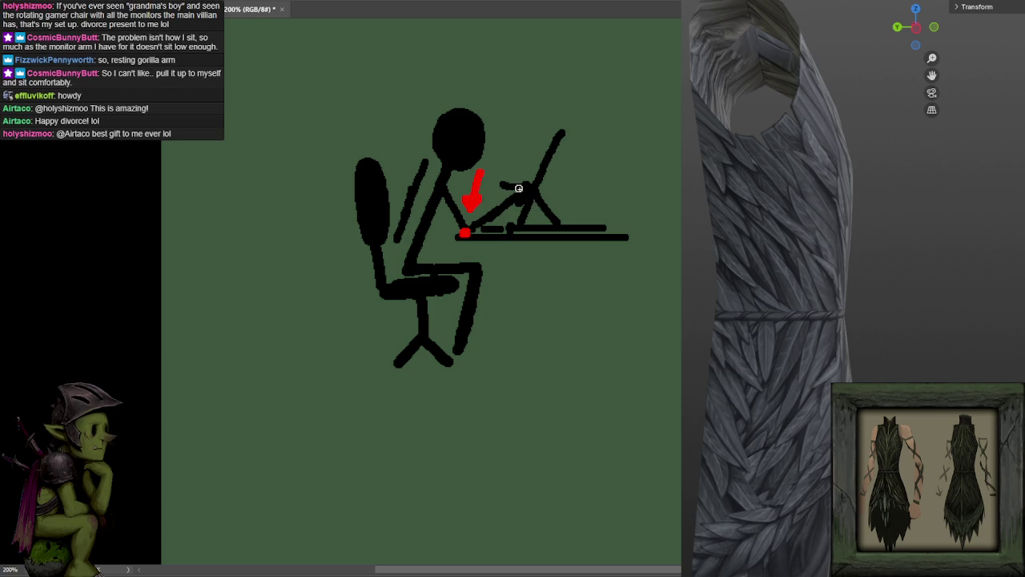
drag(440, 205, 440, 218)
key(ctrl+z)
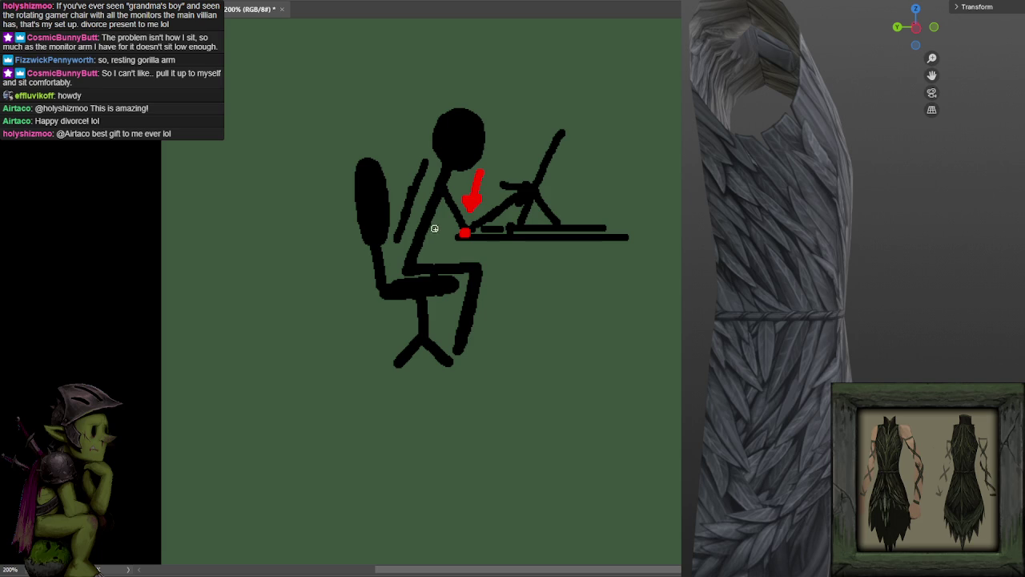
drag(415, 268, 428, 241)
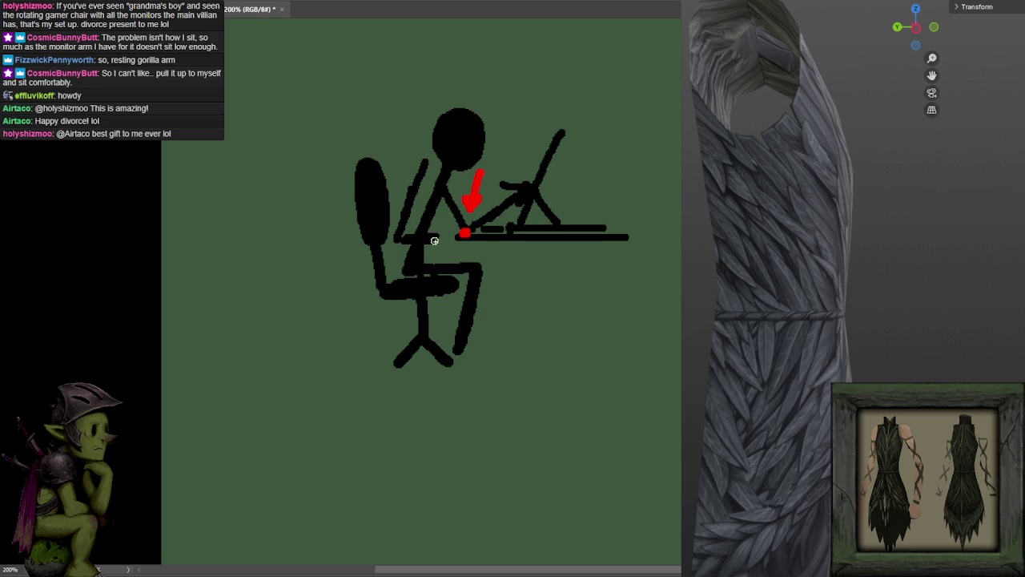
drag(430, 282, 428, 238)
mouse_move(440, 205)
mouse_down()
mouse_move(466, 228)
mouse_move(498, 218)
mouse_up()
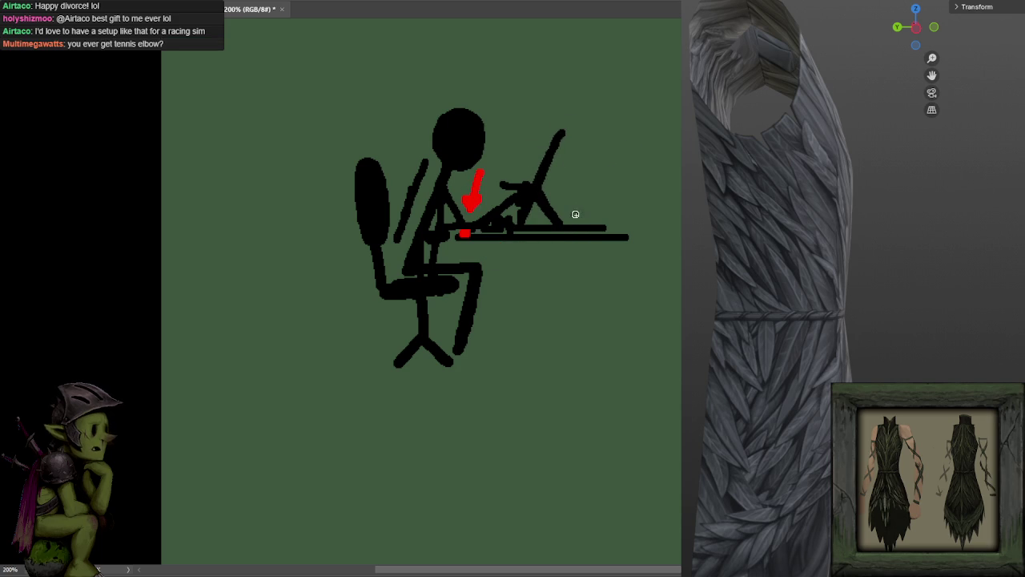
mouse_move(480, 239)
mouse_down()
mouse_move(481, 253)
mouse_move(637, 247)
mouse_up()
Undo the last desk stroke and close the stick-figure sketch, discarding its changes.
key(ctrl+z)
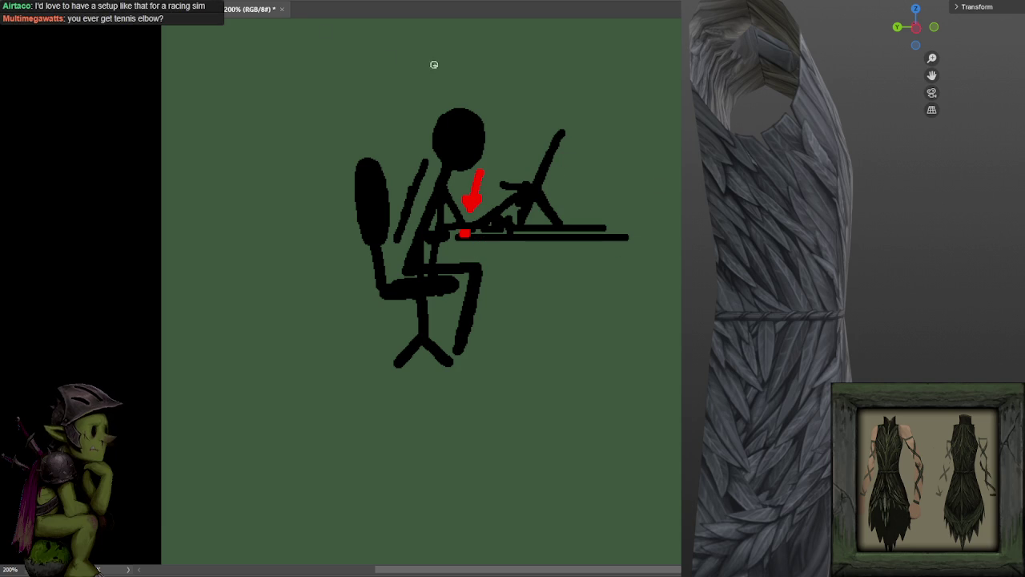
click(282, 8)
click(543, 201)
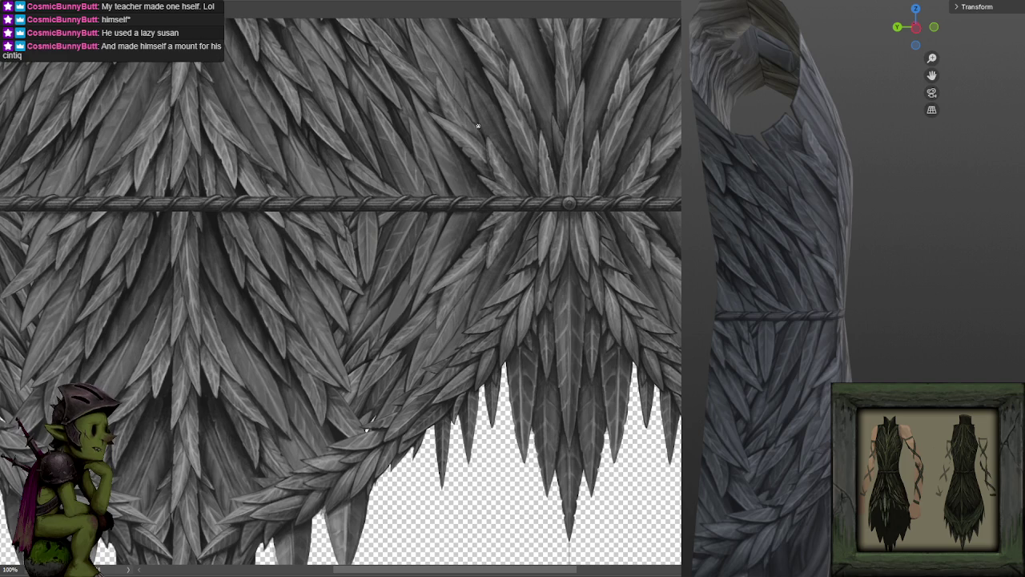
mouse_move(431, 225)
mouse_down()
mouse_move(485, 165)
mouse_move(485, 188)
mouse_move(531, 142)
mouse_up()
scroll(495, 164, up, 2)
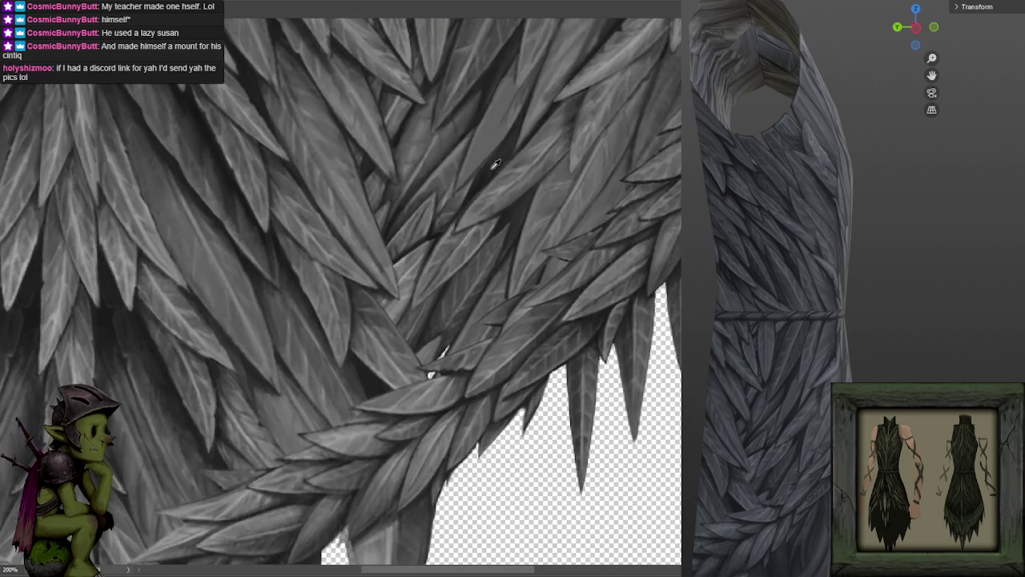
drag(480, 179, 513, 197)
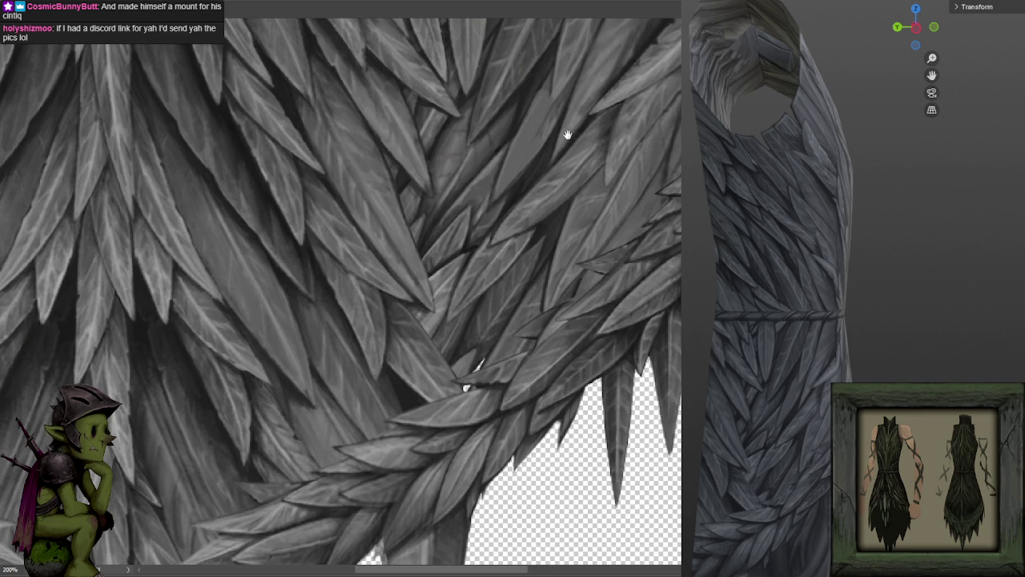
drag(565, 137, 470, 267)
drag(280, 72, 561, 109)
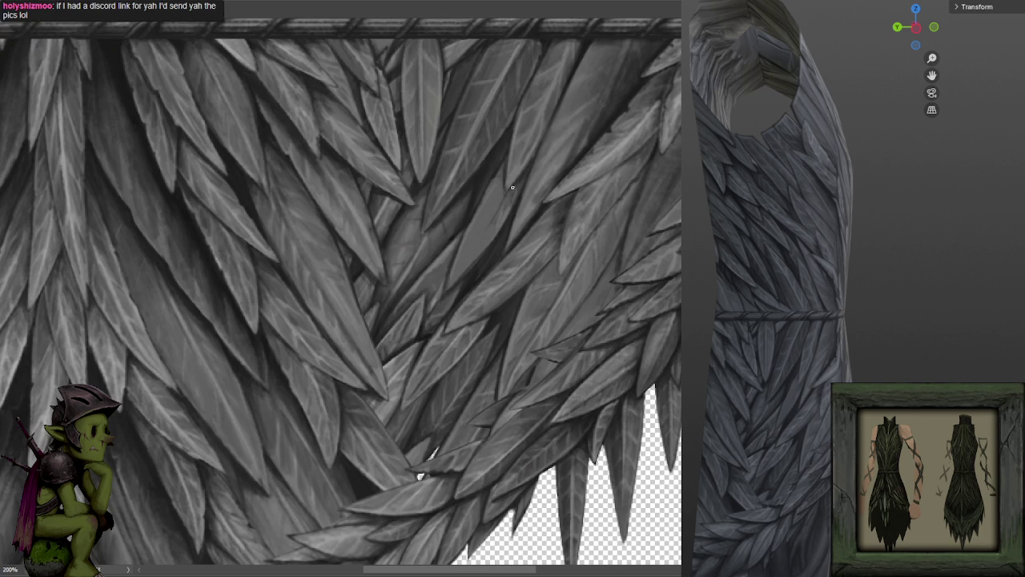
Darken shading on several leaves, then pan down to reveal the rope belt.
drag(501, 200, 459, 269)
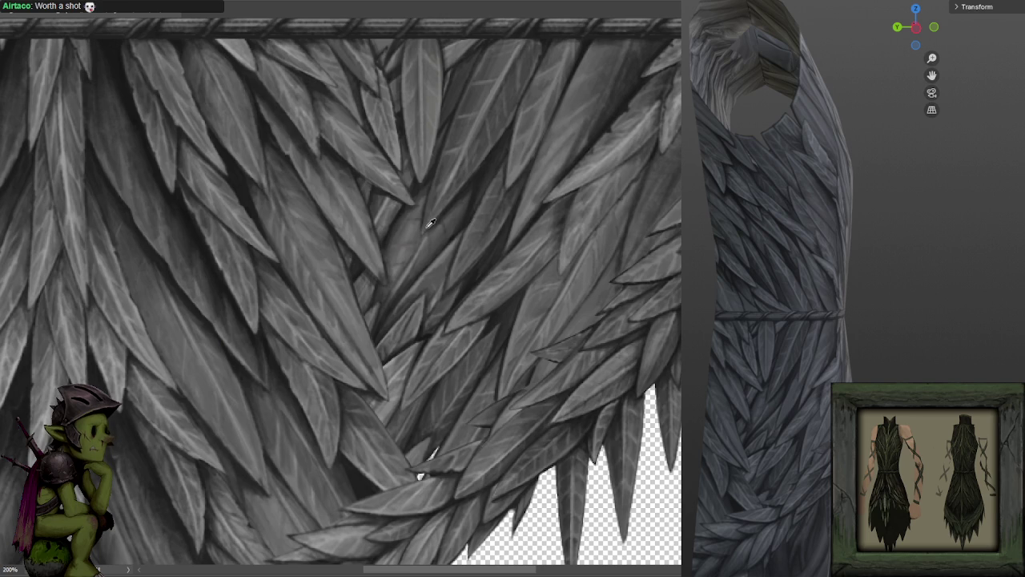
click(346, 336)
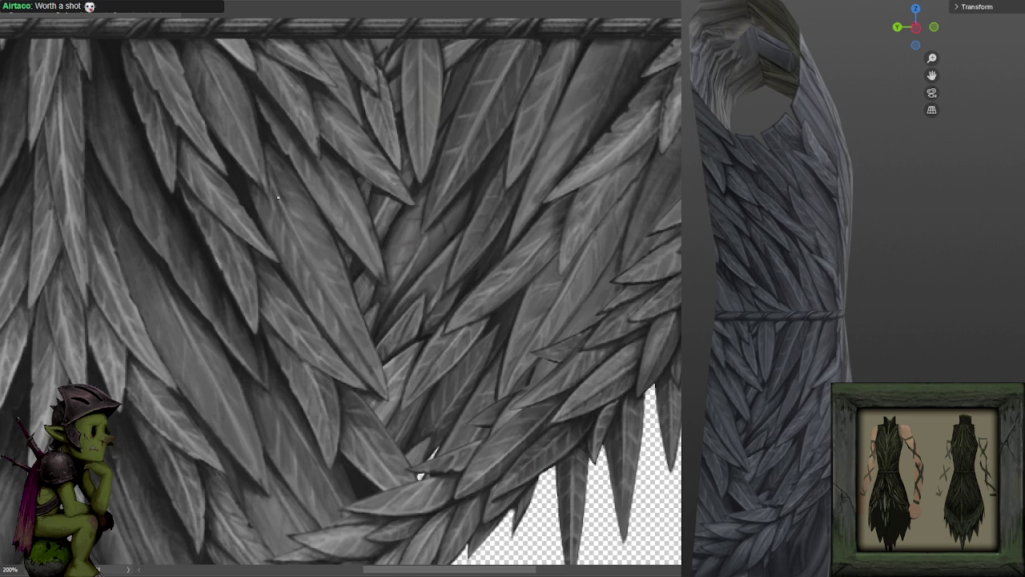
drag(313, 271, 273, 185)
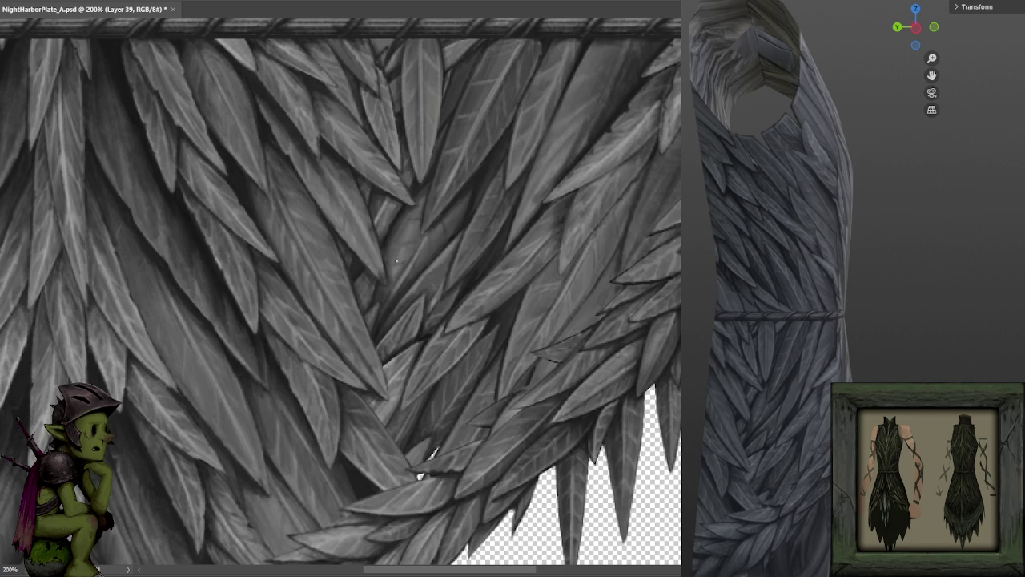
drag(492, 161, 521, 308)
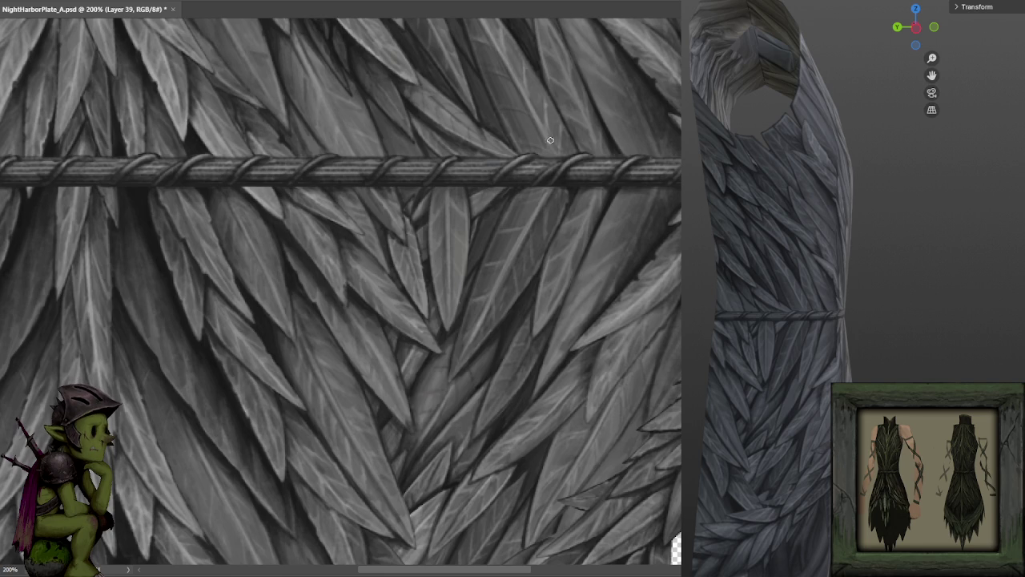
Zoom in on the overlapping leaves and shade the right leaf edge and the bright spot.
key(ctrl+minus)
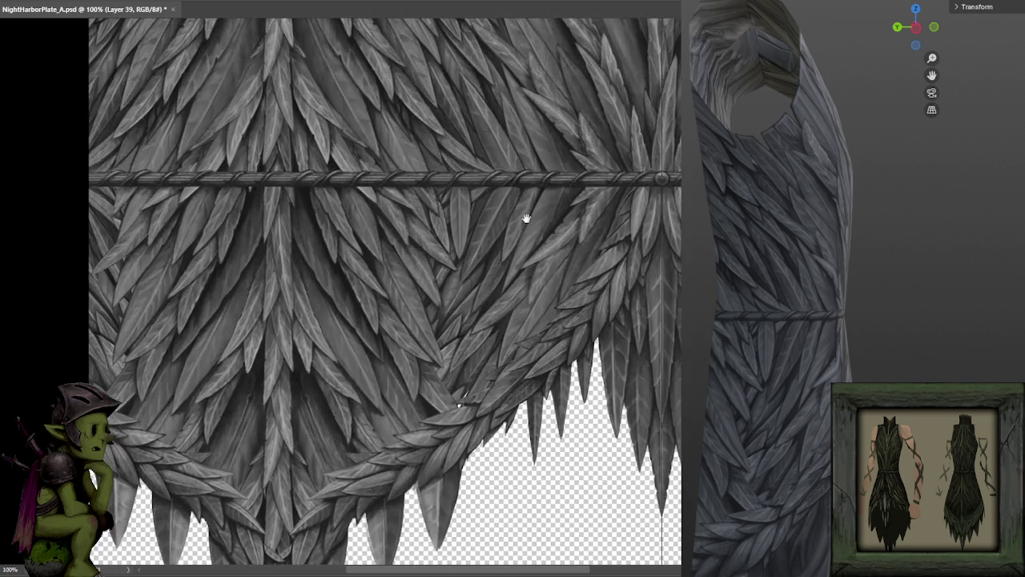
drag(526, 218, 553, 155)
key(ctrl+plus)
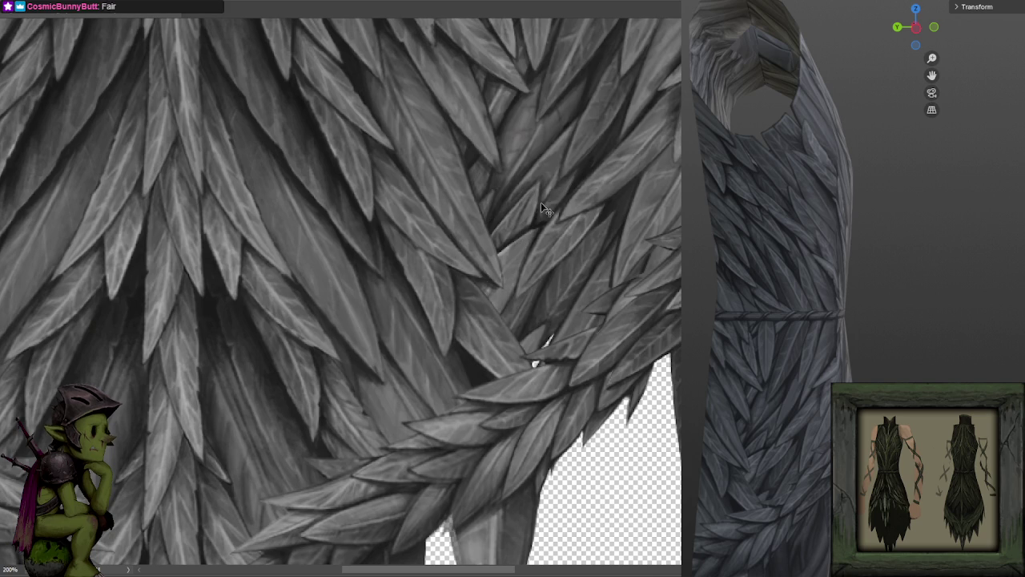
mouse_move(524, 233)
mouse_down()
mouse_move(512, 241)
mouse_move(512, 212)
mouse_move(533, 172)
mouse_move(533, 208)
mouse_move(553, 193)
mouse_up()
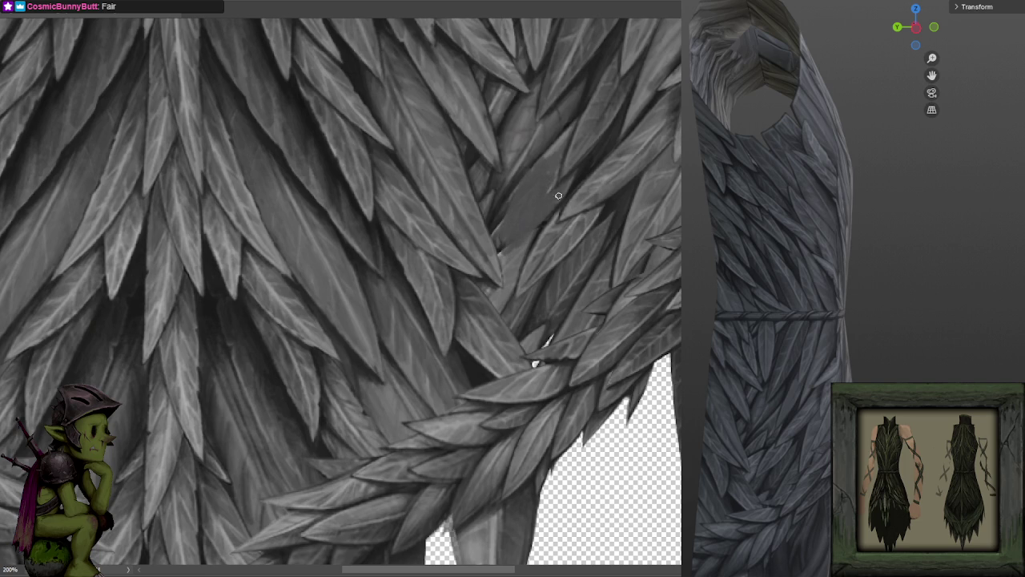
drag(529, 234, 499, 238)
drag(560, 142, 505, 212)
mouse_move(559, 140)
mouse_down()
mouse_move(492, 241)
mouse_move(549, 157)
mouse_up()
Paint lighter grey strokes over the dark leaves and a single dark stroke along the leaf gap.
key(ctrl+z)
mouse_move(494, 237)
mouse_down()
mouse_move(556, 160)
mouse_move(523, 229)
mouse_up()
mouse_move(541, 189)
mouse_down()
mouse_move(507, 240)
mouse_move(547, 191)
mouse_up()
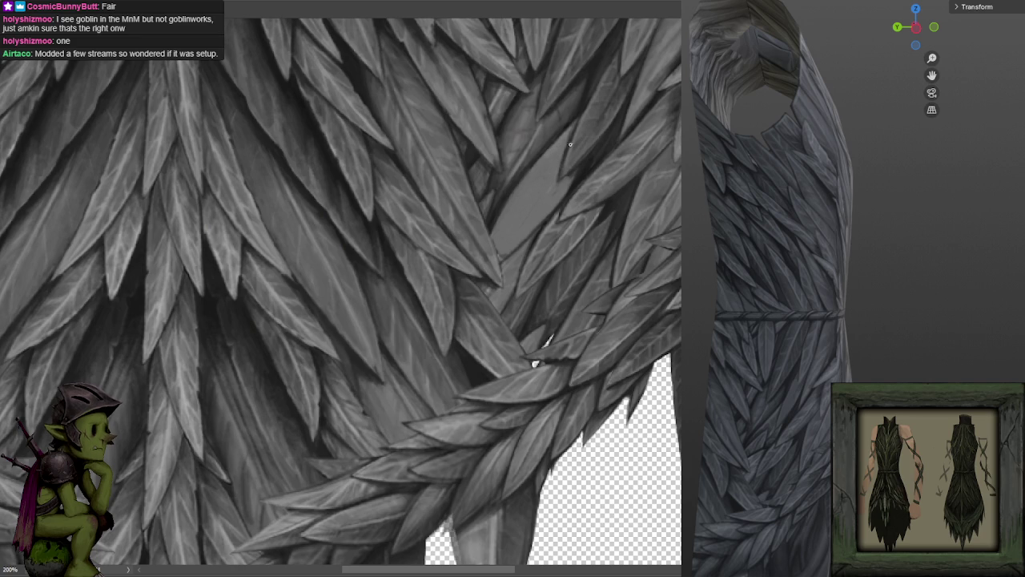
mouse_move(538, 195)
mouse_down()
mouse_move(561, 158)
mouse_move(503, 240)
mouse_move(578, 136)
mouse_up()
key(ctrl+z)
mouse_move(566, 141)
mouse_down()
mouse_move(502, 225)
mouse_move(544, 171)
mouse_move(519, 227)
mouse_up()
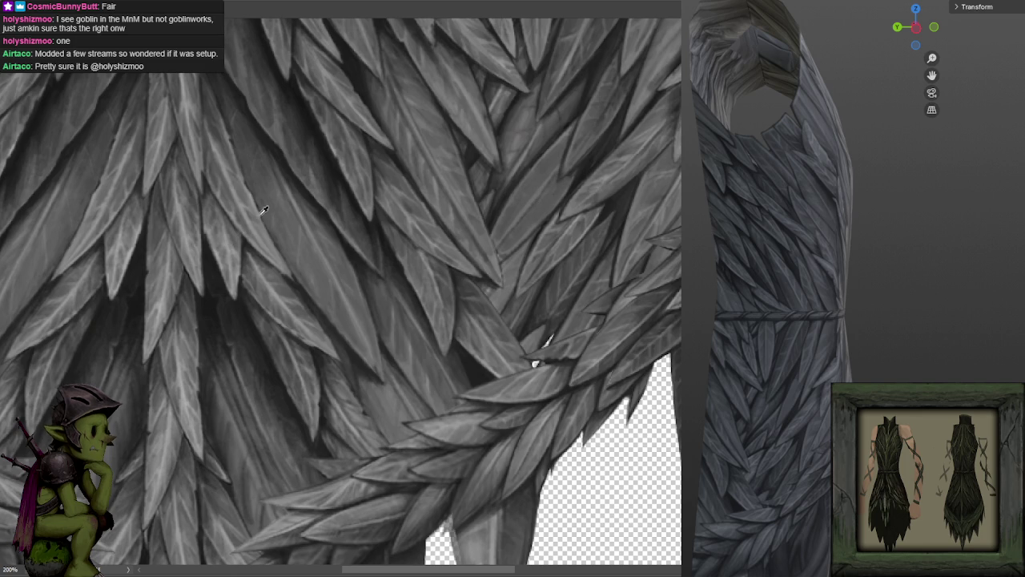
scroll(638, 86, down, 3)
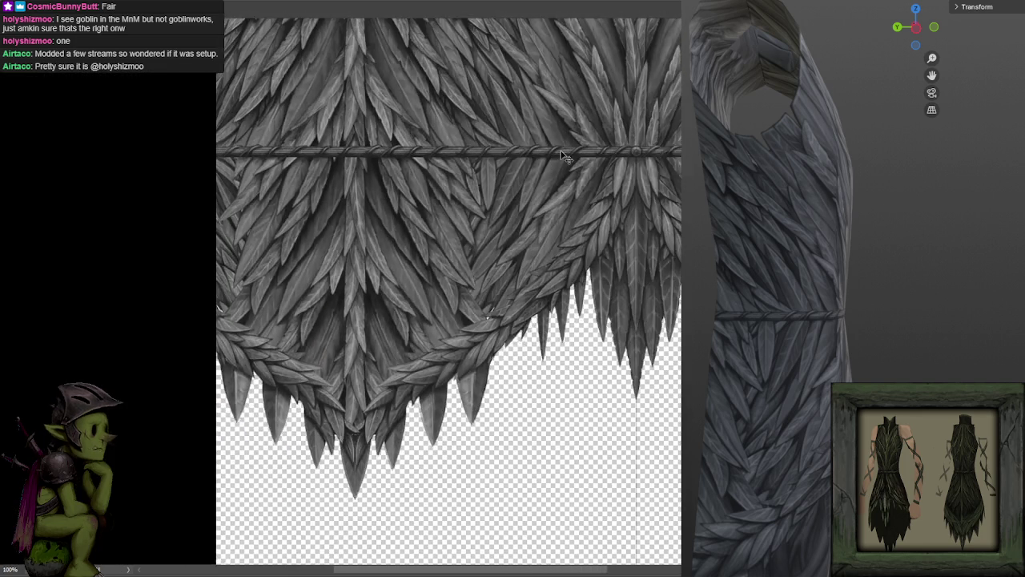
scroll(487, 314, up, 2)
scroll(523, 343, up, 1)
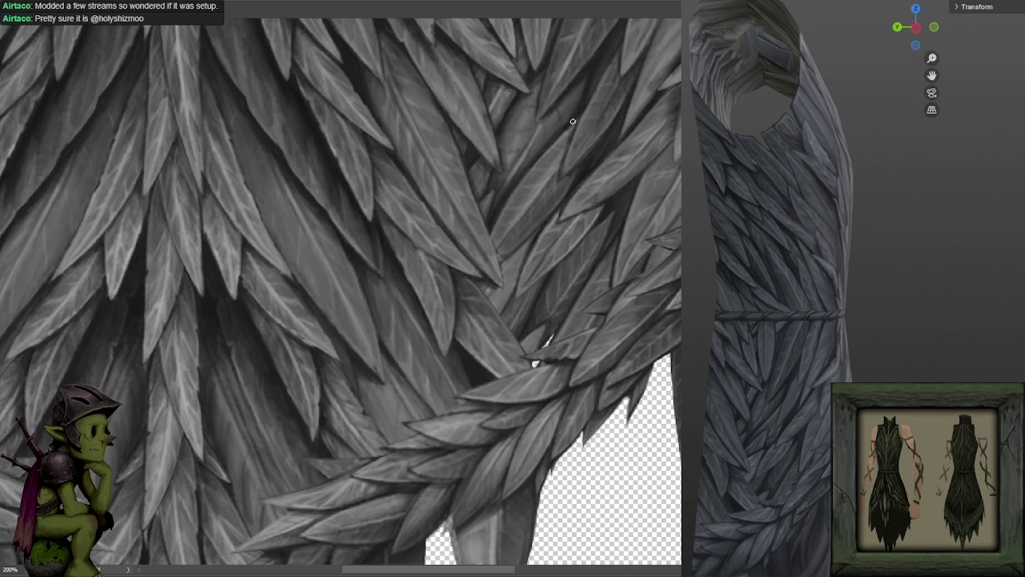
scroll(575, 122, down, 5)
Pan the leaf texture view, then switch to Chrome's photo of the arched-chair desk setup.
scroll(585, 152, up, 3)
scroll(589, 166, up, 2)
drag(589, 165, 616, 134)
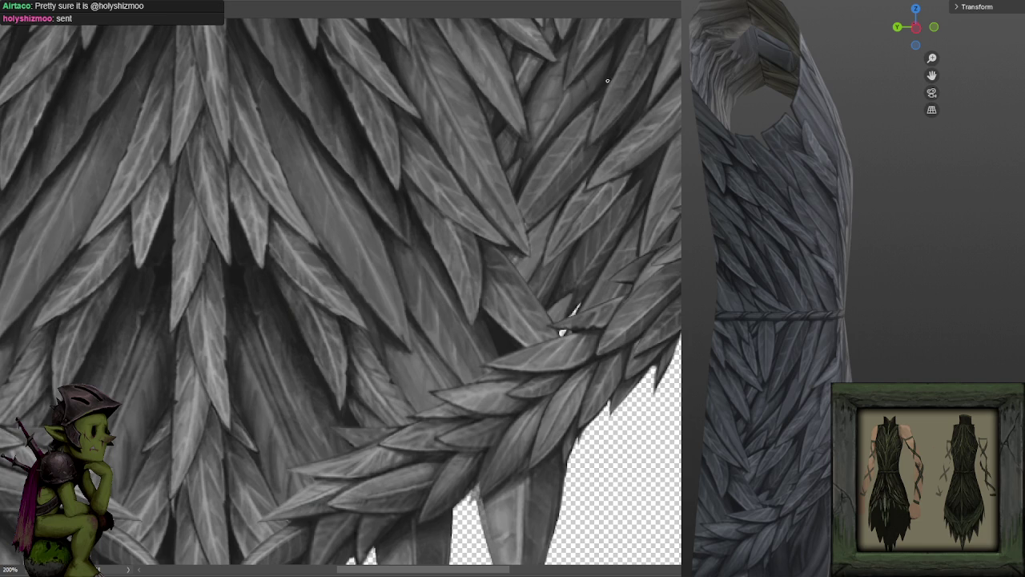
drag(607, 81, 570, 151)
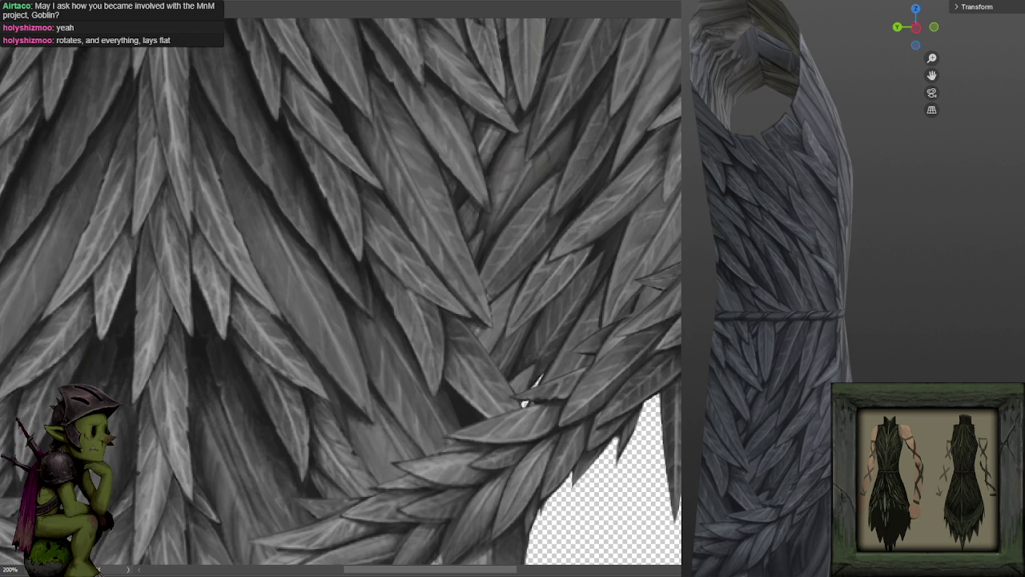
key(alt+Tab)
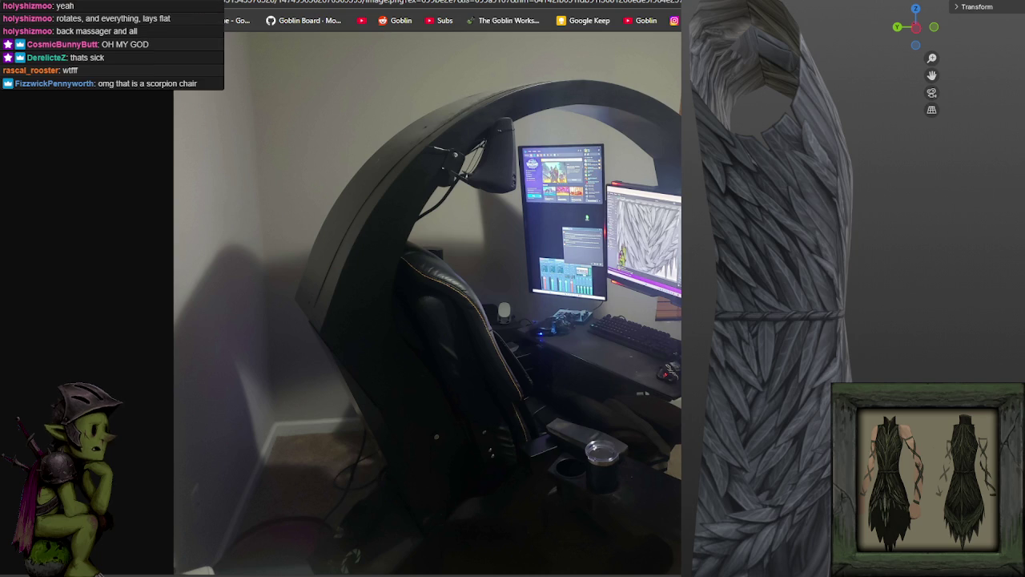
Switch from Chrome back to the Photoshop leaf texture canvas.
key(alt+Tab)
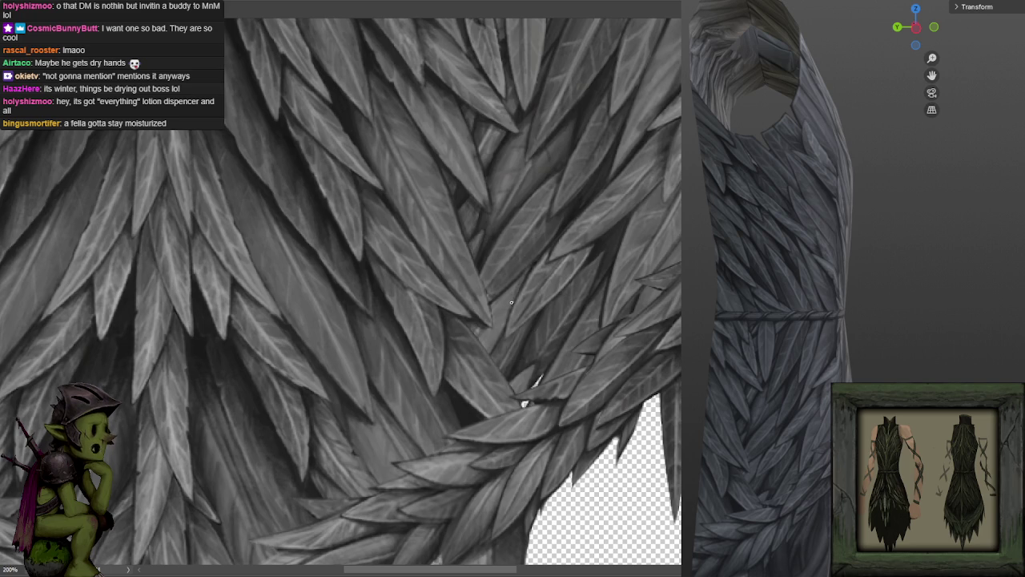
click(556, 234)
drag(552, 237, 585, 222)
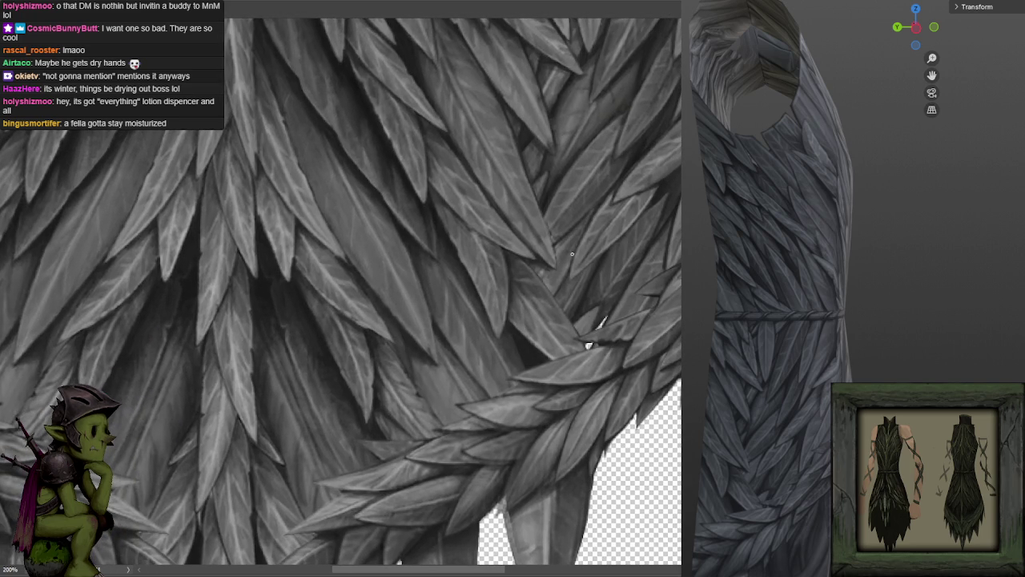
drag(559, 287, 568, 272)
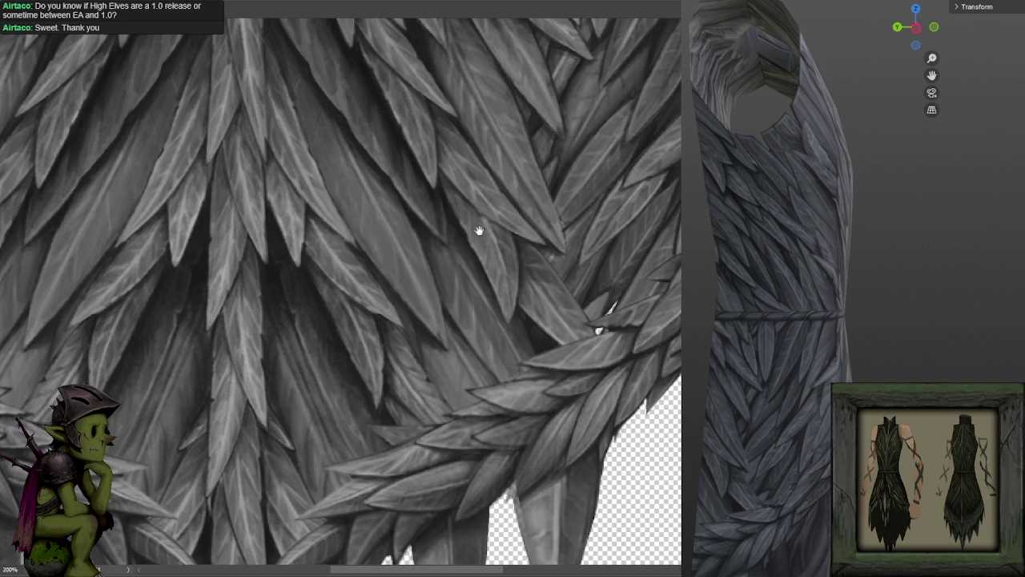
drag(478, 231, 549, 210)
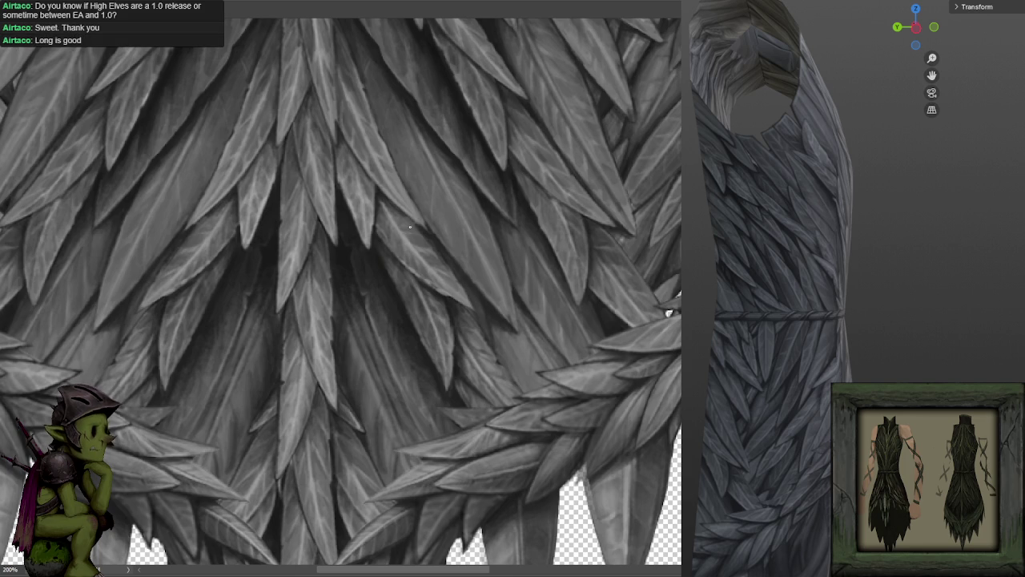
Eyedrop a grey leaf tone with the brush and pan up to show the rope belt.
alt+click(441, 137)
scroll(419, 160, up, 3)
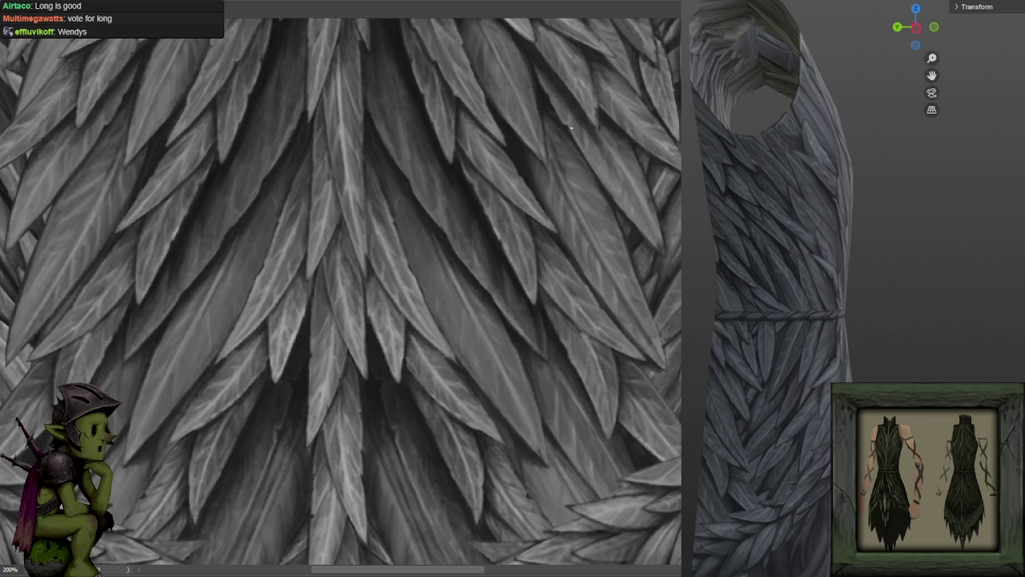
drag(571, 126, 531, 192)
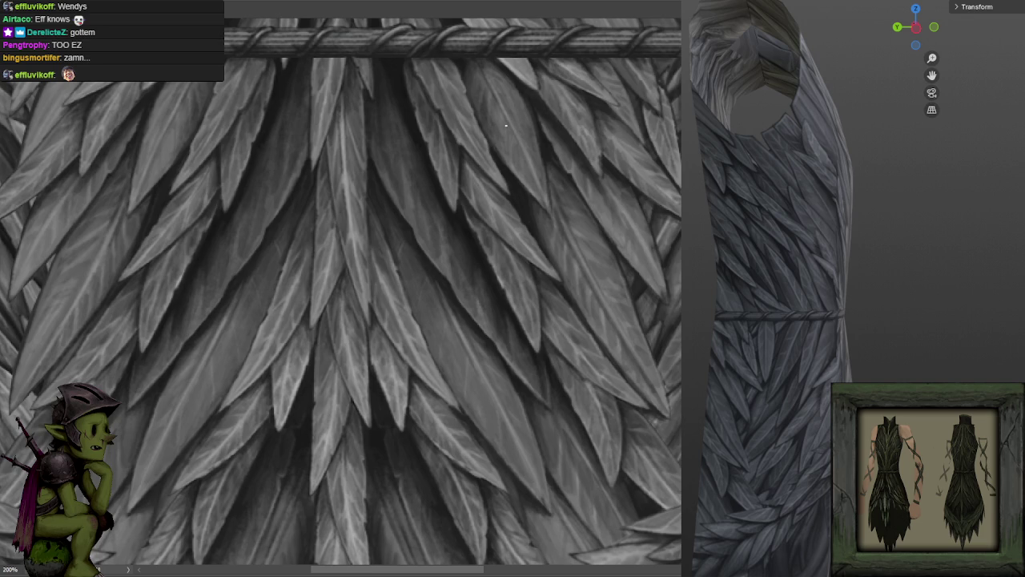
scroll(594, 189, down, 3)
Paint a dark shadow and a faint lighter stroke between the curving band's overlapping leaves, then enlarge the brush.
scroll(538, 183, down, 3)
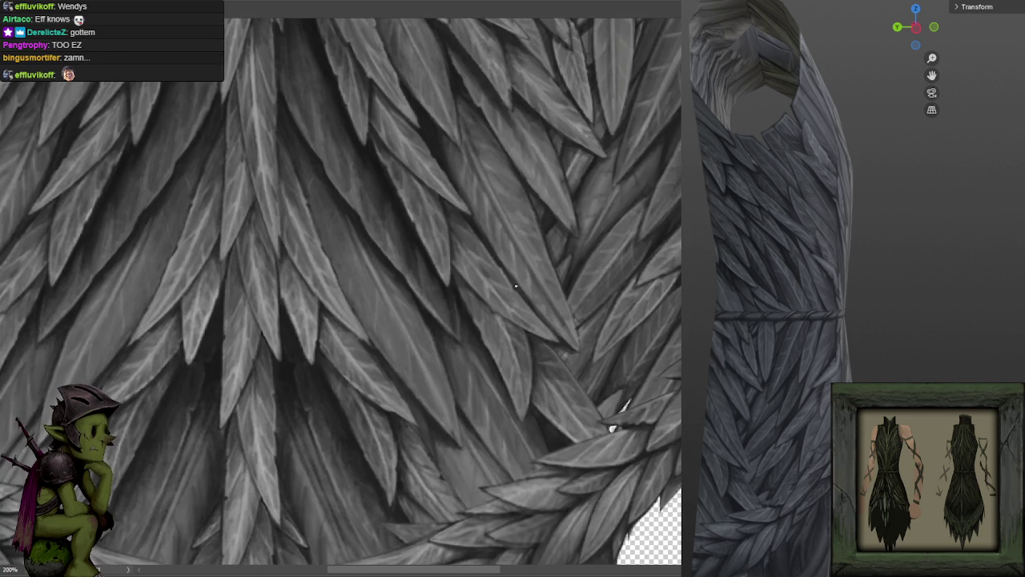
drag(516, 286, 508, 229)
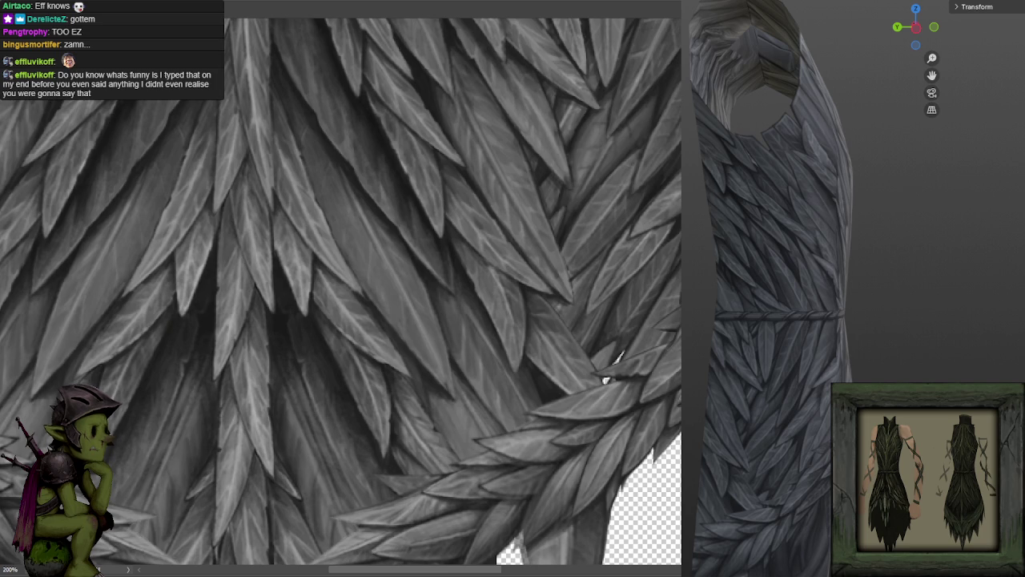
drag(667, 291, 534, 304)
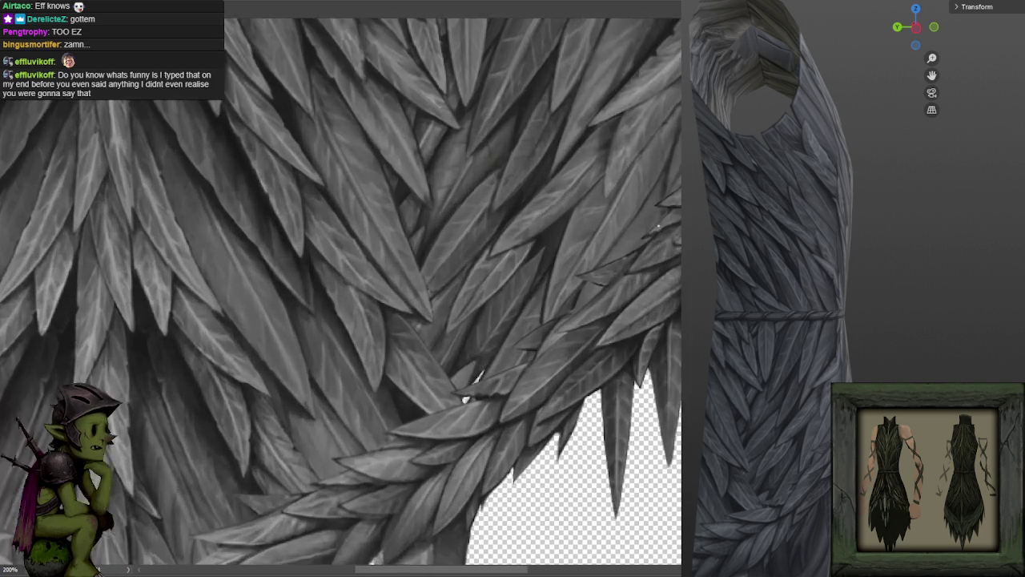
drag(628, 276, 645, 251)
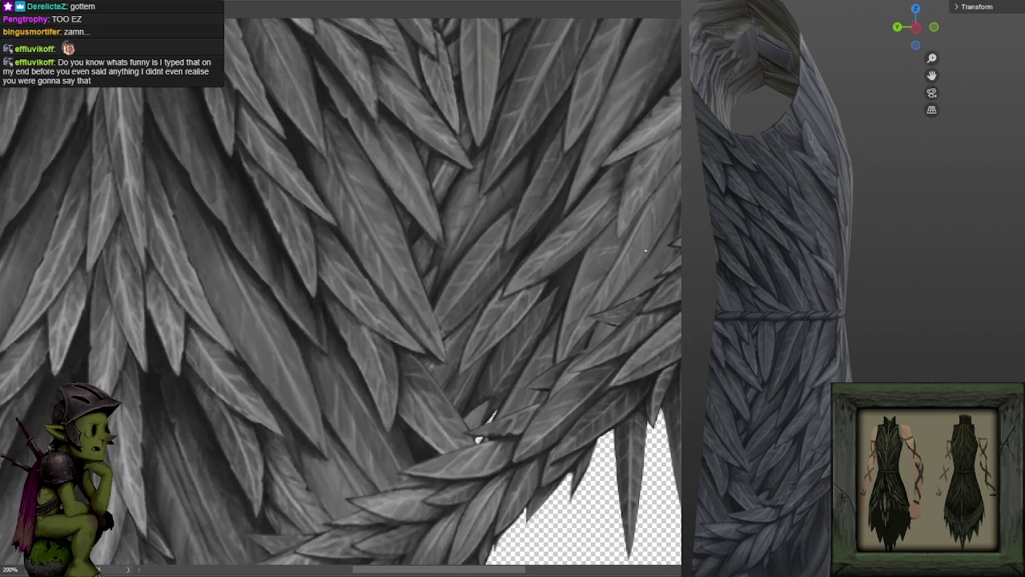
drag(666, 155, 721, 72)
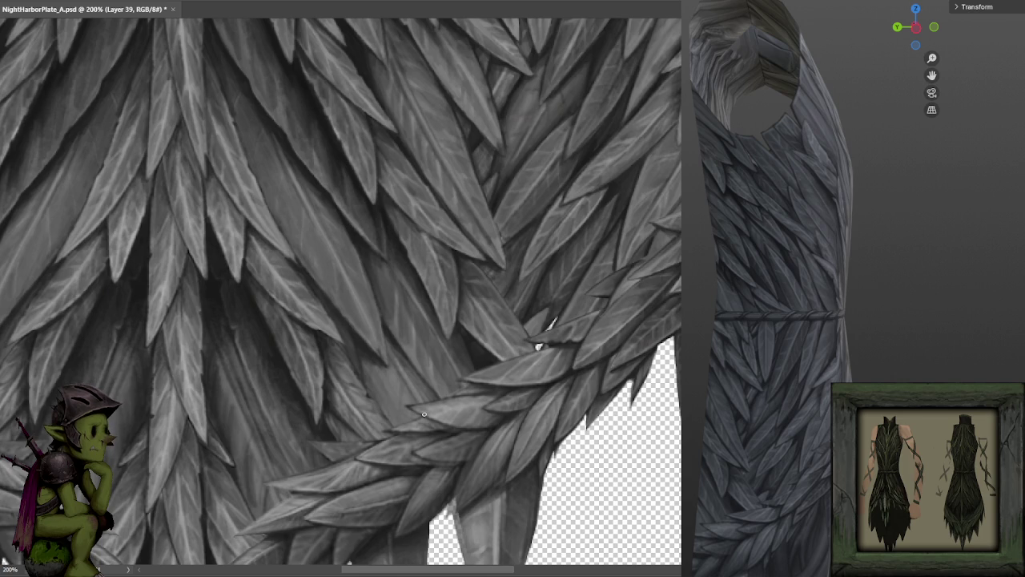
drag(559, 286, 583, 257)
drag(615, 202, 607, 227)
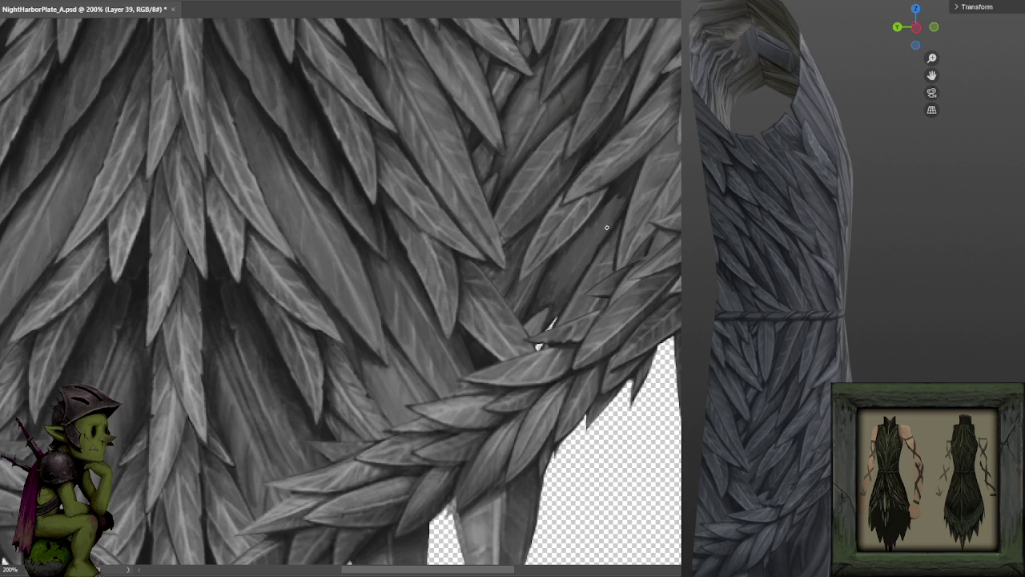
key(bracketright)
key(bracketright)
key(bracketright)
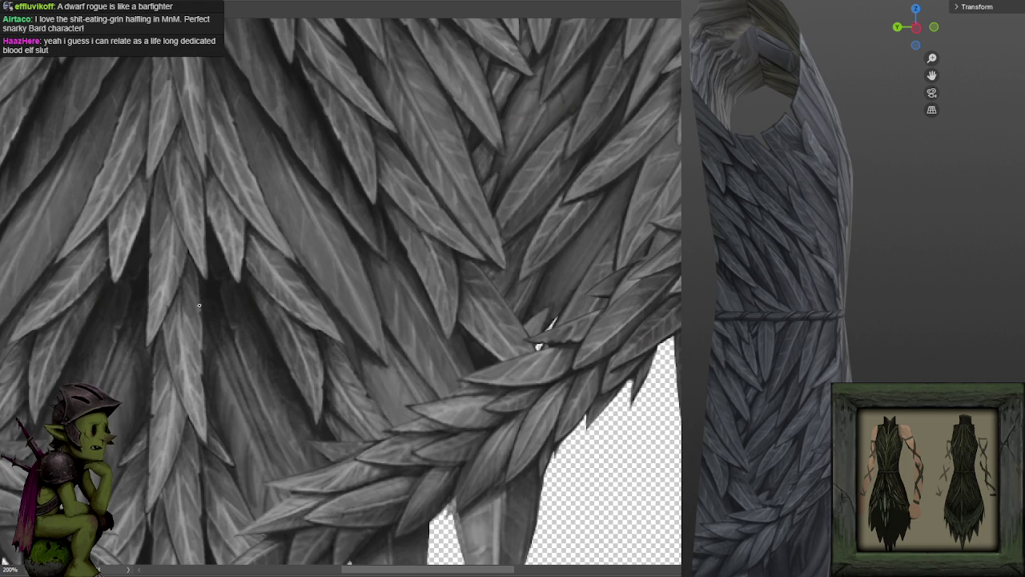
Dismiss the Open dialog and switch to the Gnome character lineup document tab.
key(alt+f)
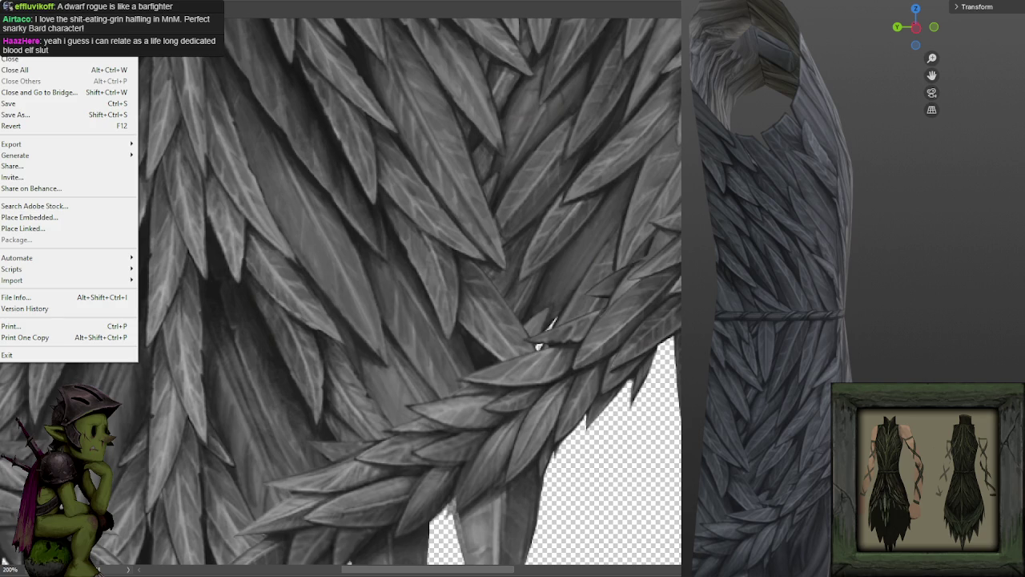
key(ctrl+o)
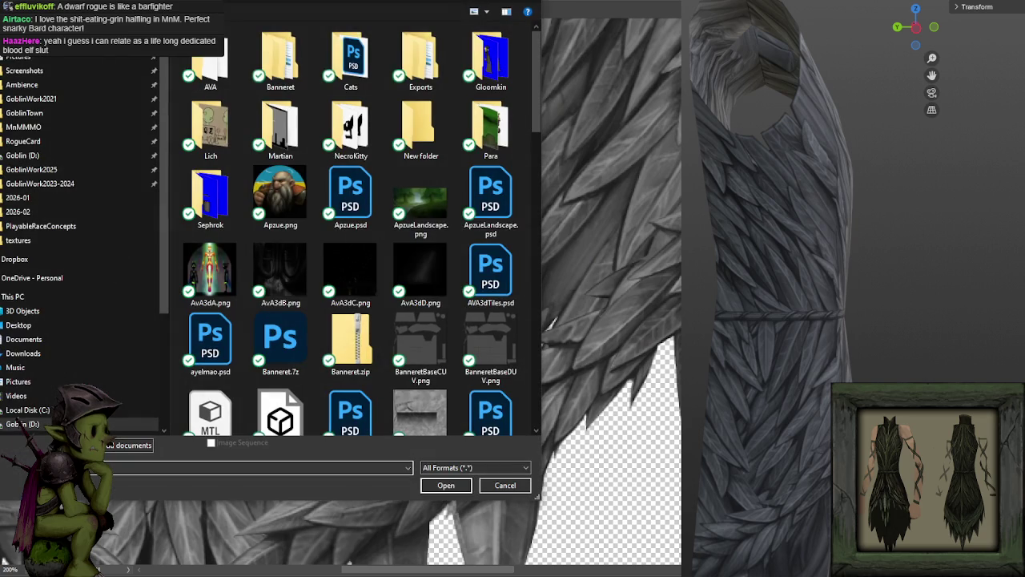
key(Escape)
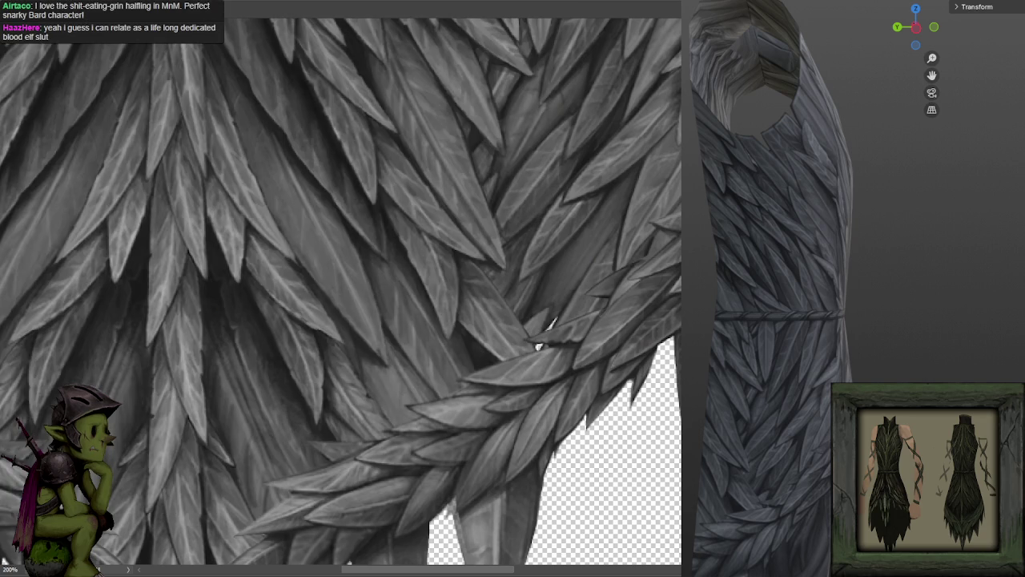
key(ctrl+Tab)
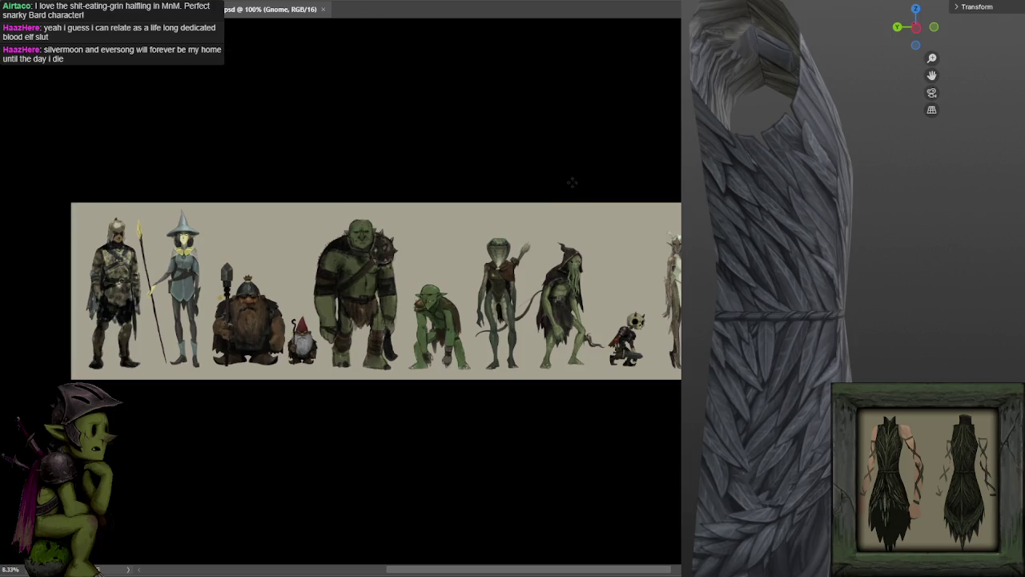
key(ctrl+plus)
drag(350, 102, 521, 92)
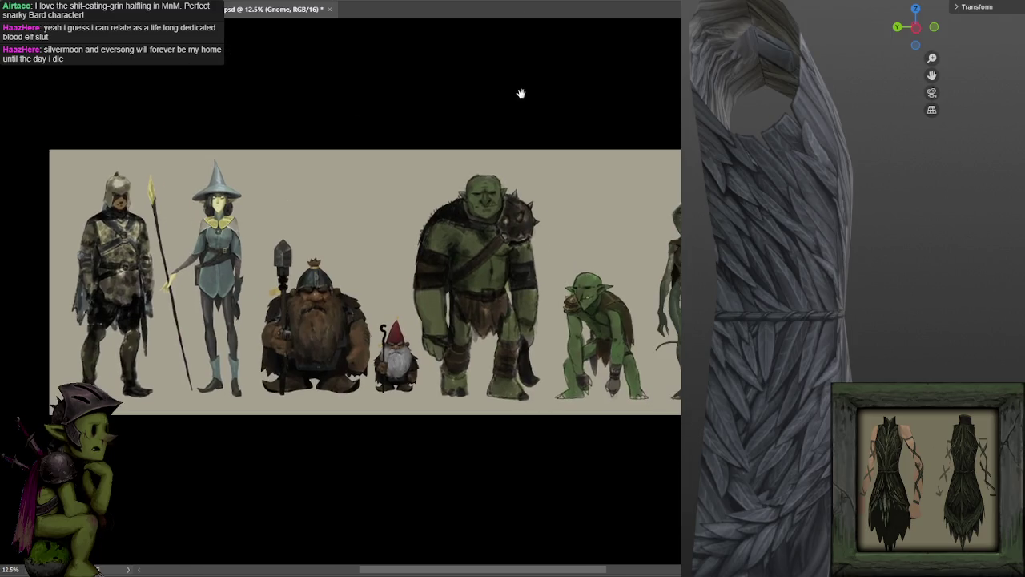
scroll(545, 92, up, 1)
scroll(433, 92, up, 1)
scroll(432, 92, up, 1)
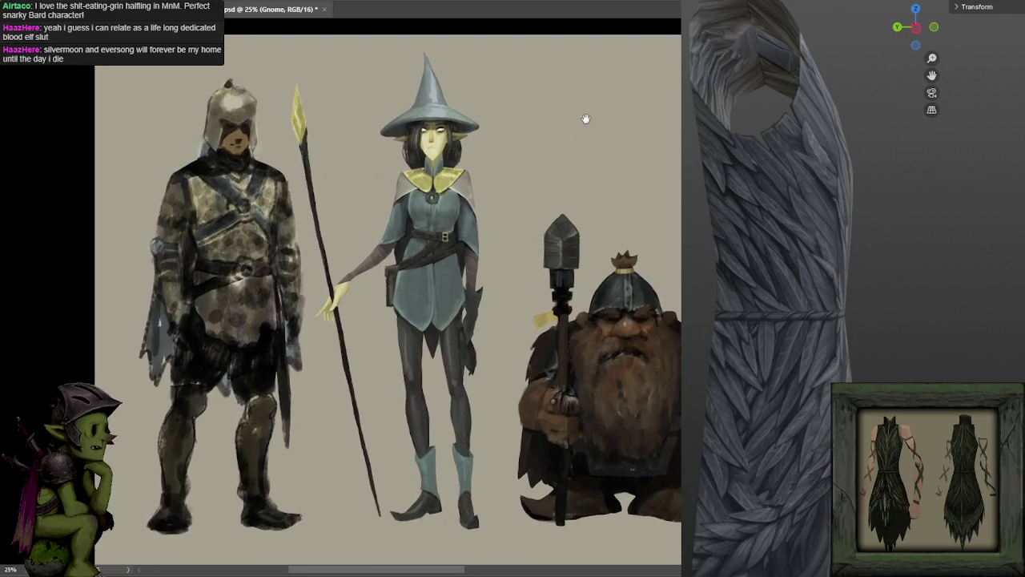
scroll(584, 119, down, 2)
scroll(382, 225, up, 1)
scroll(382, 224, up, 1)
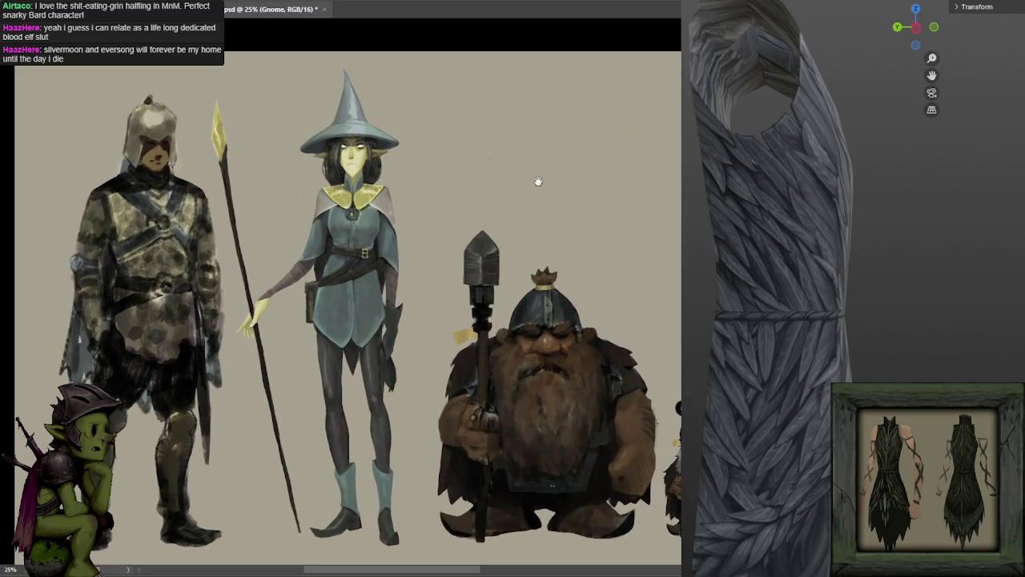
drag(537, 181, 402, 125)
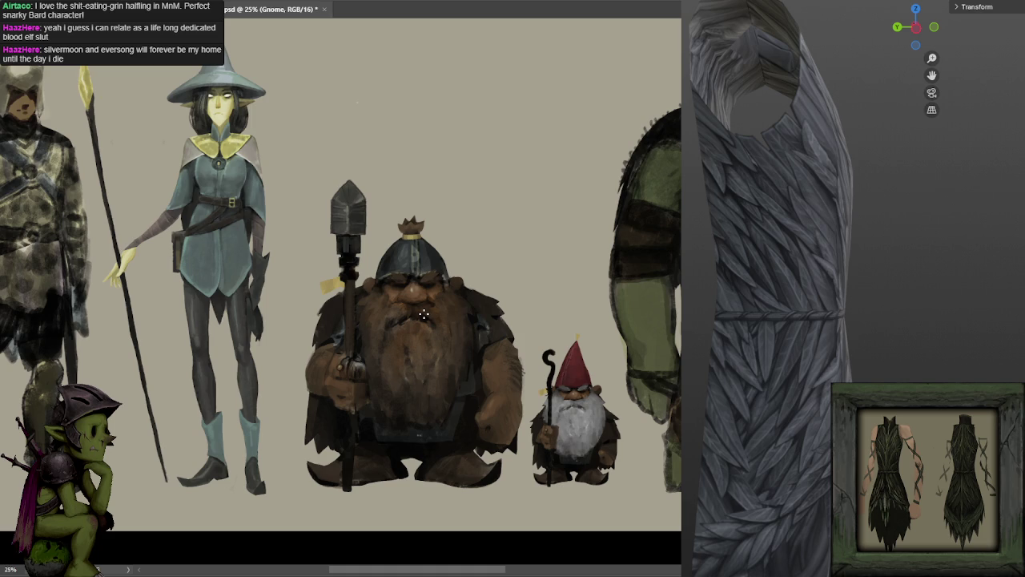
drag(563, 290, 406, 174)
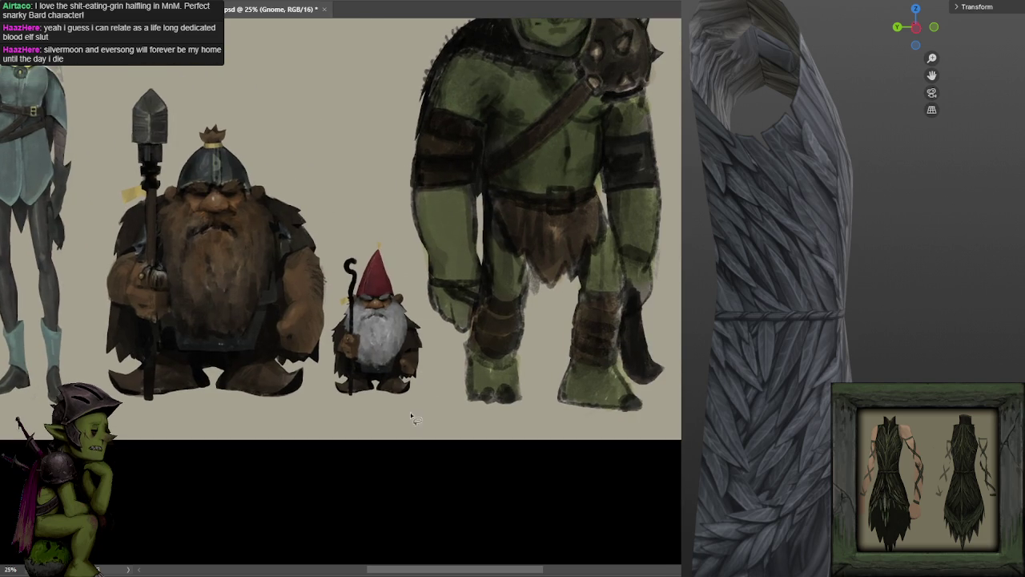
drag(410, 414, 426, 314)
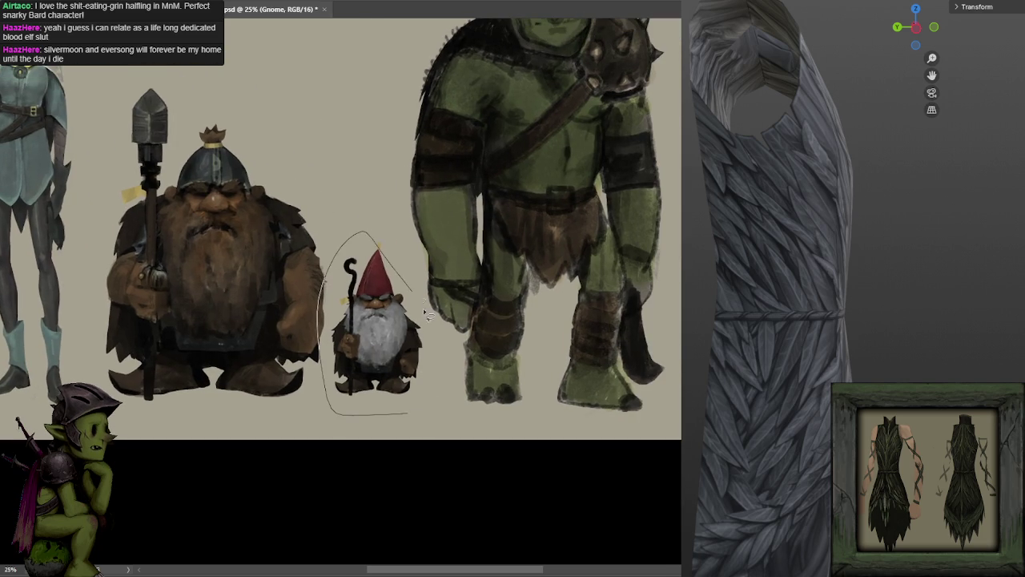
scroll(426, 314, down, 1)
drag(446, 353, 404, 353)
drag(431, 310, 251, 346)
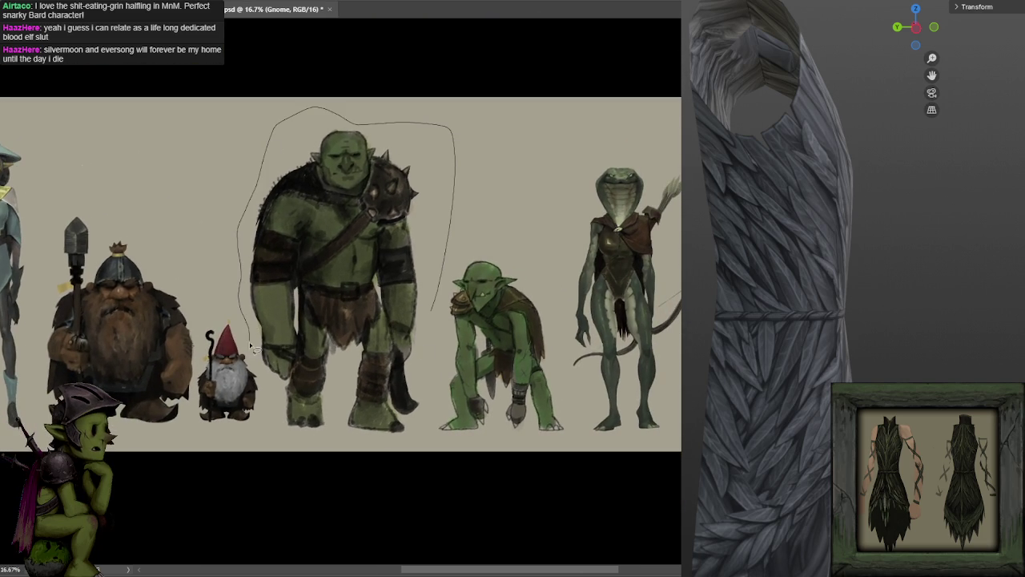
drag(251, 346, 437, 320)
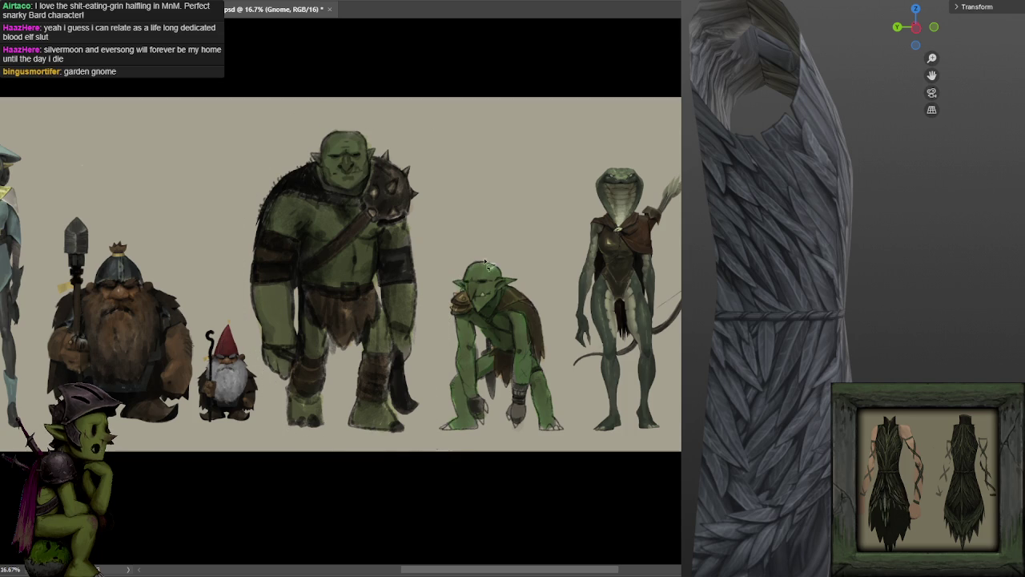
scroll(460, 233, down, 1)
scroll(464, 232, up, 2)
mouse_move(465, 232)
mouse_down()
mouse_move(433, 213)
mouse_move(353, 472)
mouse_move(525, 487)
mouse_move(522, 333)
mouse_move(345, 192)
mouse_move(327, 426)
mouse_move(344, 463)
mouse_up()
scroll(434, 353, down, 1)
scroll(480, 303, up, 1)
scroll(480, 303, right, 2)
scroll(464, 301, right, 1)
mouse_move(581, 402)
mouse_down()
mouse_move(633, 453)
mouse_move(669, 409)
mouse_move(656, 210)
mouse_move(517, 84)
mouse_move(448, 199)
mouse_move(441, 394)
mouse_move(583, 496)
mouse_move(625, 467)
mouse_up()
key(ctrl+d)
scroll(482, 340, left, 1)
mouse_move(506, 242)
mouse_down()
mouse_move(489, 48)
mouse_move(286, 183)
mouse_move(286, 407)
mouse_move(463, 500)
mouse_move(448, 338)
mouse_up()
key(ctrl+d)
drag(664, 291, 263, 286)
mouse_move(382, 285)
mouse_down()
mouse_move(337, 286)
mouse_move(358, 270)
mouse_move(286, 371)
mouse_move(286, 399)
mouse_move(373, 483)
mouse_move(432, 280)
mouse_move(408, 270)
mouse_move(340, 367)
mouse_up()
key(ctrl+d)
drag(441, 327, 418, 339)
Lasso the elf and the minotaur in the lineup to point them out, then deselect.
scroll(418, 338, down, 1)
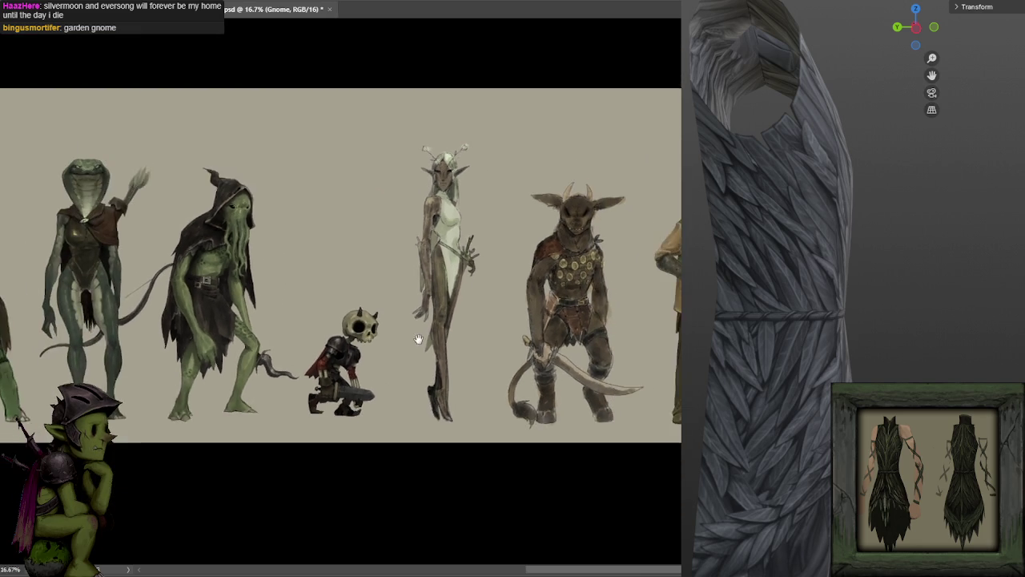
scroll(419, 338, up, 1)
mouse_move(494, 169)
mouse_down()
mouse_move(432, 30)
mouse_move(348, 308)
mouse_move(506, 84)
mouse_up()
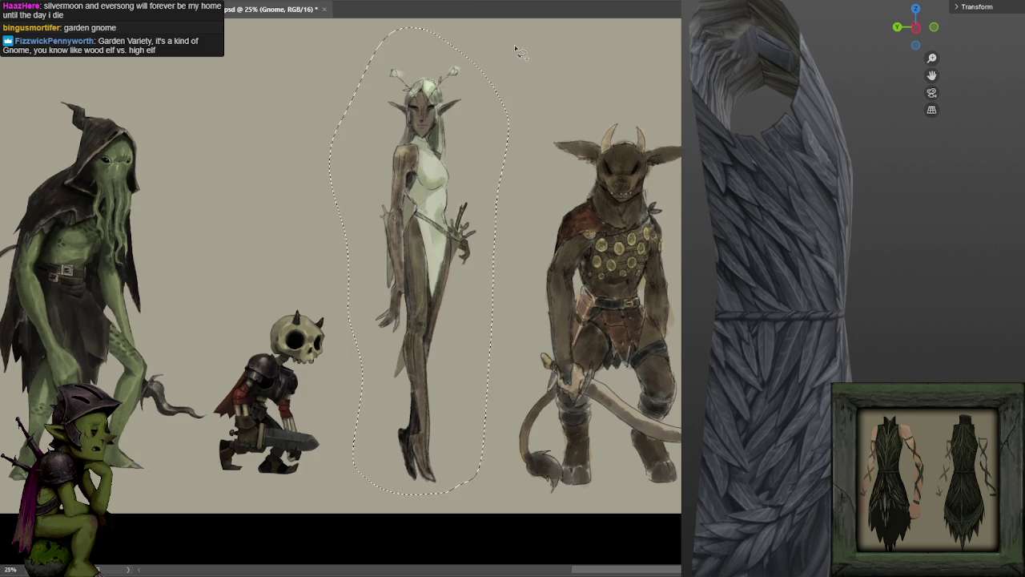
drag(516, 50, 389, 46)
mouse_move(502, 91)
mouse_down()
mouse_move(530, 504)
mouse_move(501, 90)
mouse_up()
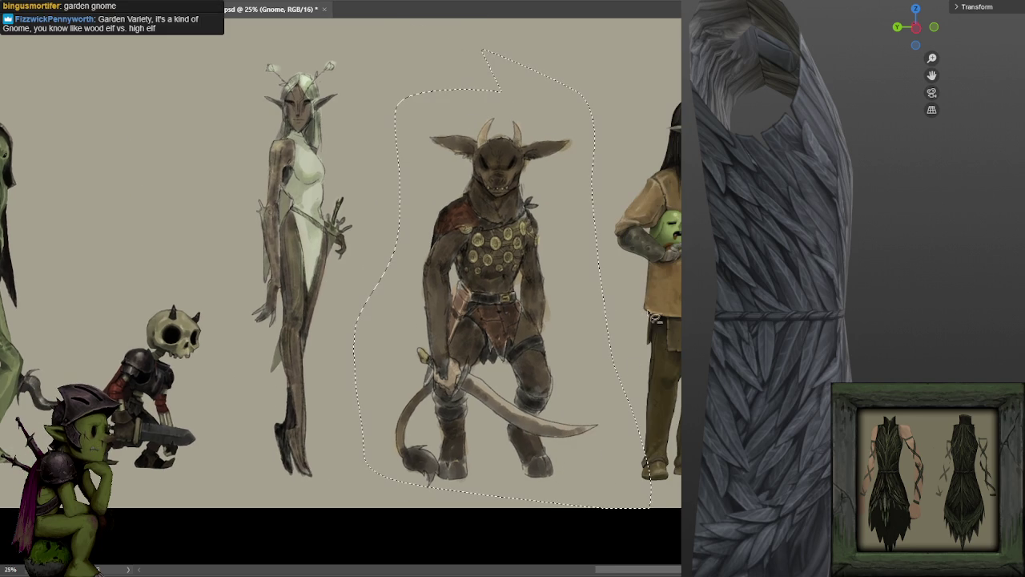
mouse_move(654, 317)
mouse_down()
mouse_move(516, 415)
mouse_move(410, 408)
mouse_up()
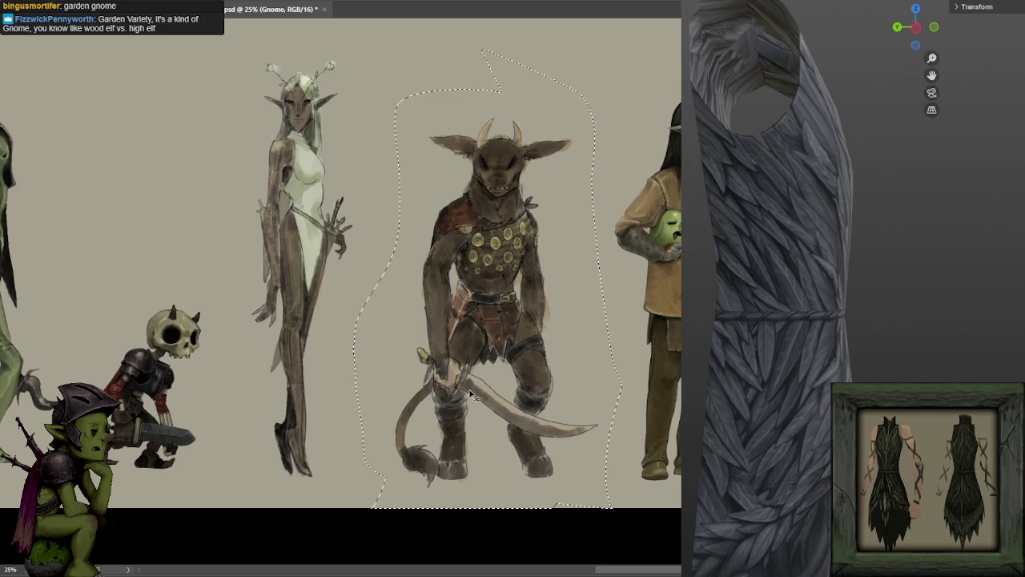
scroll(513, 360, up, 1)
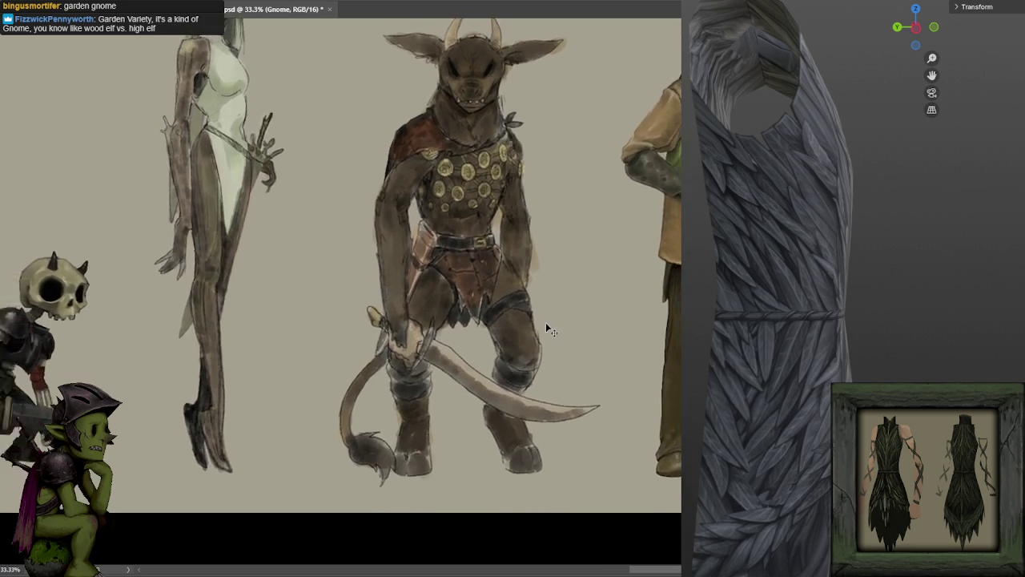
scroll(545, 329, down, 1)
mouse_move(536, 398)
mouse_down()
mouse_move(446, 77)
mouse_move(568, 393)
mouse_up()
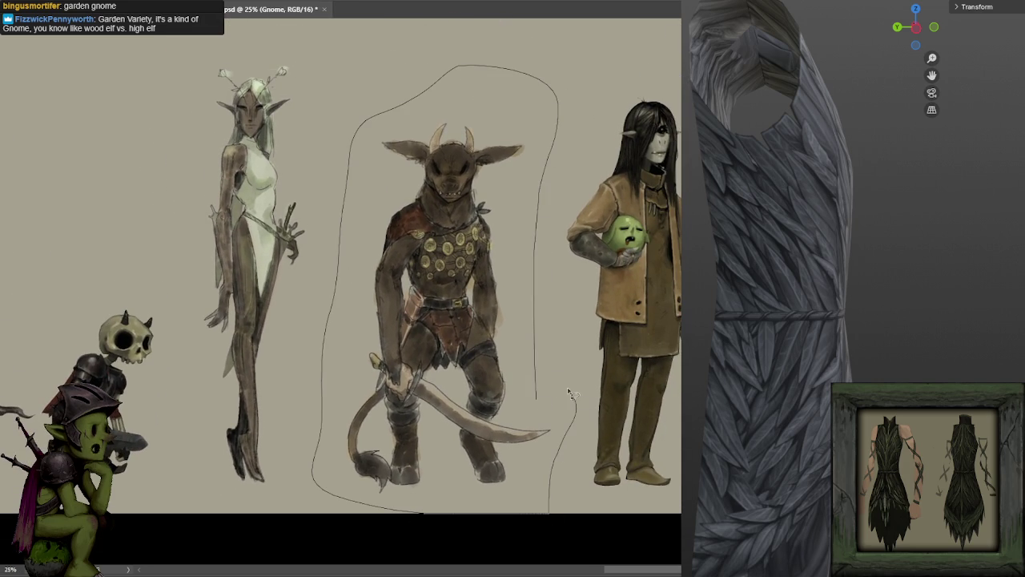
drag(568, 392, 524, 185)
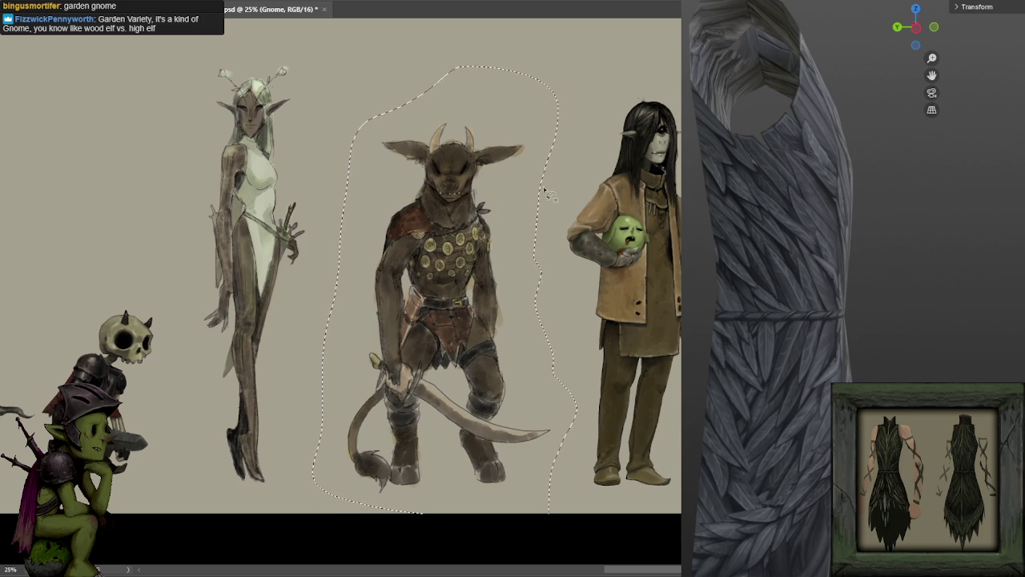
key(ctrl+d)
Lasso two more figures further along the character lineup.
scroll(561, 192, right, 2)
mouse_move(669, 112)
mouse_down()
mouse_move(543, 119)
mouse_move(650, 48)
mouse_move(519, 189)
mouse_up()
scroll(524, 254, down, 1)
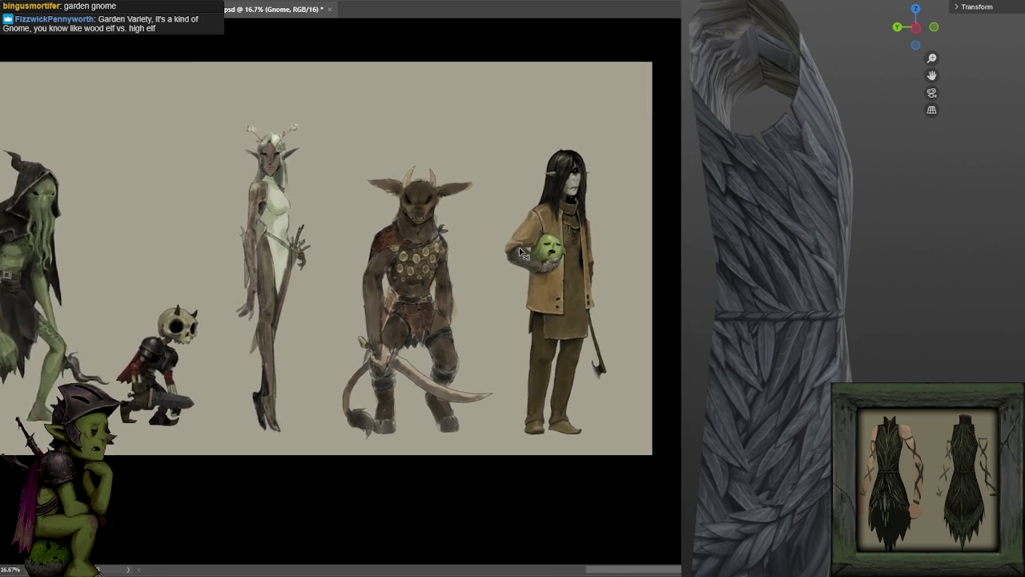
scroll(520, 253, up, 1)
mouse_move(678, 127)
mouse_down()
mouse_move(655, 48)
mouse_move(498, 213)
mouse_move(538, 438)
mouse_move(677, 521)
mouse_move(674, 217)
mouse_up()
drag(451, 246, 675, 278)
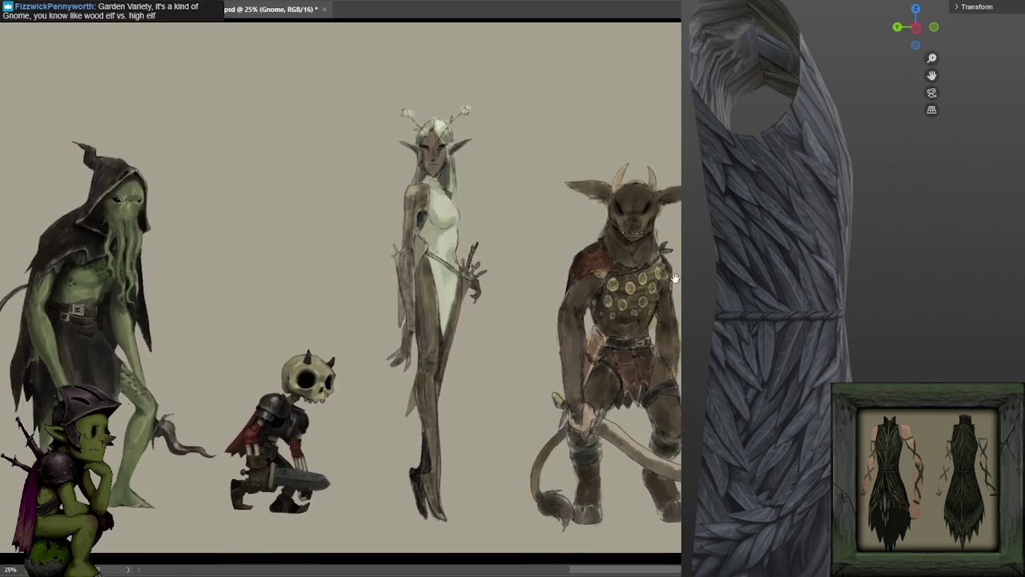
scroll(675, 278, down, 2)
mouse_move(369, 265)
mouse_down()
mouse_move(480, 265)
mouse_move(448, 265)
mouse_up()
Scroll around the lineup and lasso the long-haired figure and the minotaur.
scroll(481, 265, down, 1)
scroll(450, 265, up, 1)
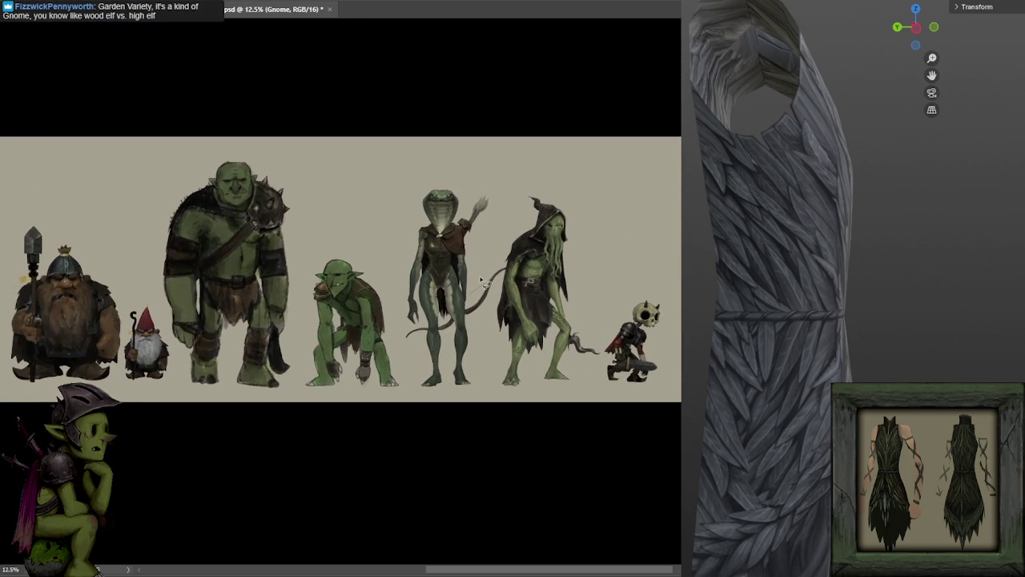
scroll(480, 277, up, 2)
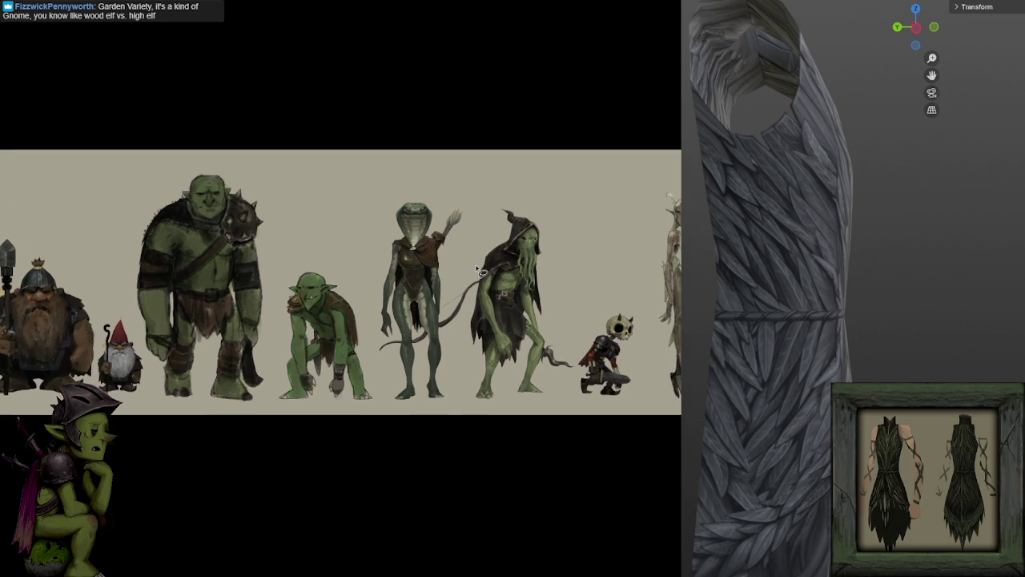
scroll(432, 257, right, 5)
scroll(414, 245, up, 2)
scroll(414, 244, up, 2)
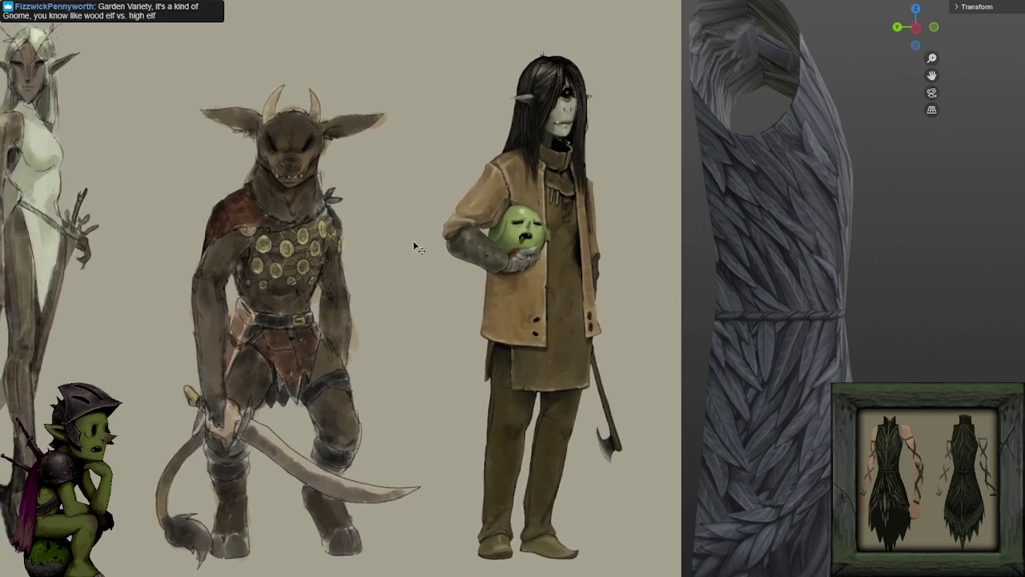
scroll(414, 245, right, 1)
scroll(508, 262, down, 1)
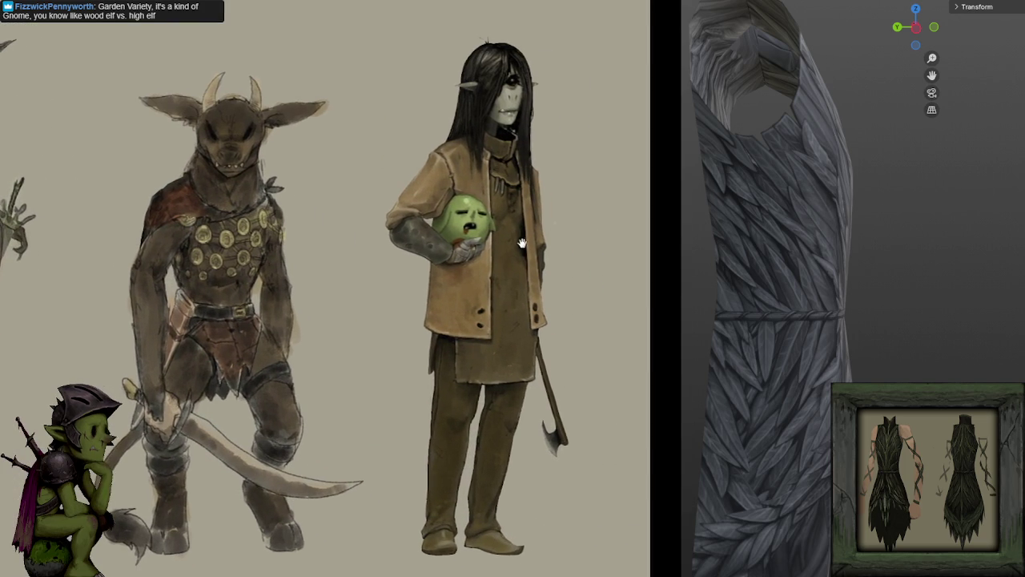
scroll(511, 255, down, 1)
scroll(513, 250, down, 2)
drag(513, 249, 528, 260)
mouse_move(617, 80)
mouse_down()
mouse_move(472, 228)
mouse_move(480, 417)
mouse_move(649, 370)
mouse_move(644, 336)
mouse_up()
mouse_move(435, 184)
mouse_down()
mouse_move(273, 118)
mouse_move(241, 328)
mouse_move(254, 446)
mouse_move(241, 152)
mouse_move(102, 48)
mouse_move(104, 384)
mouse_move(205, 456)
mouse_move(199, 443)
mouse_up()
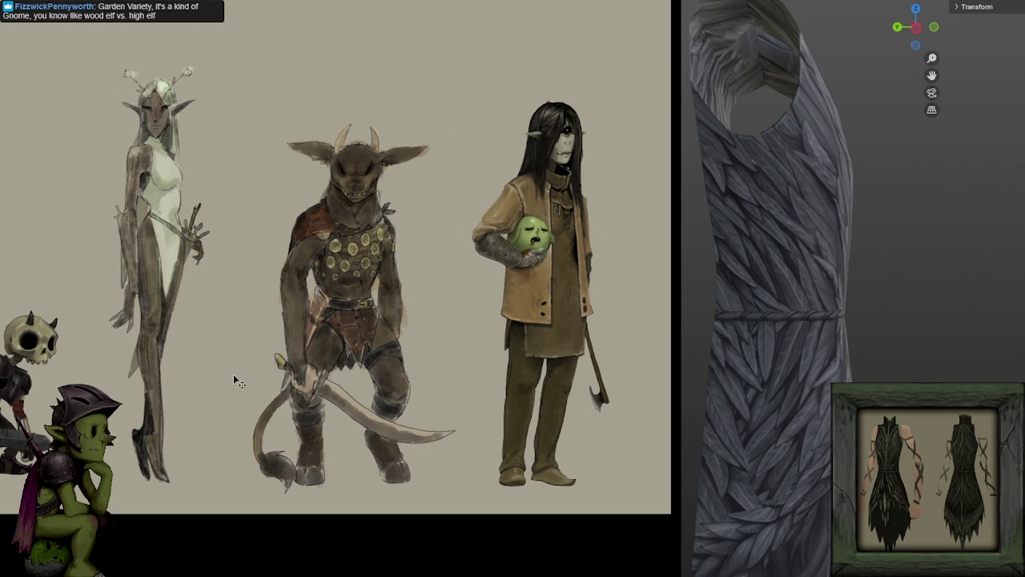
Restore the hidden panels and close MMORaces.psd without saving.
scroll(265, 373, down, 2)
scroll(337, 364, down, 2)
scroll(425, 352, down, 2)
scroll(509, 341, down, 1)
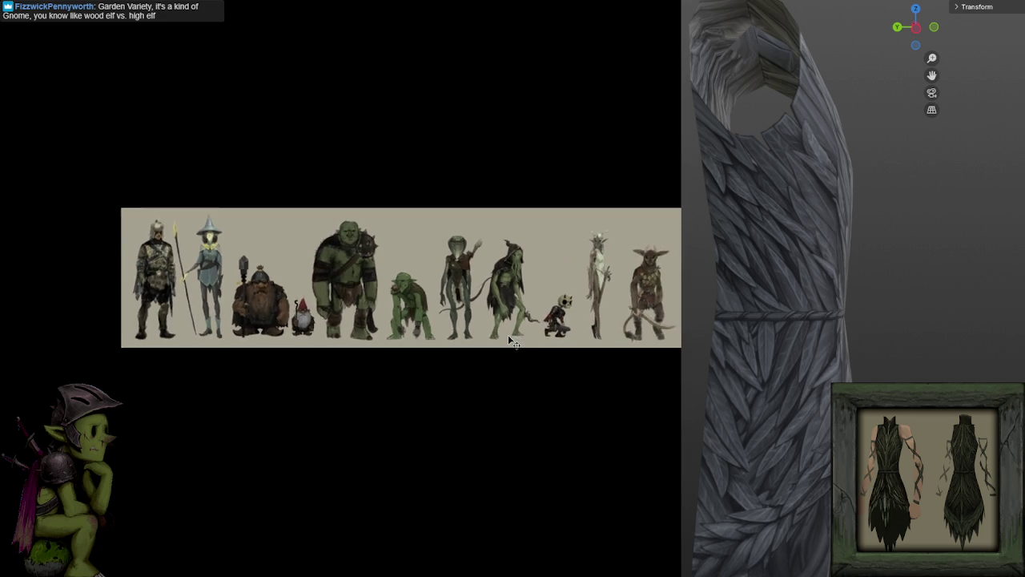
scroll(509, 341, up, 3)
key(Tab)
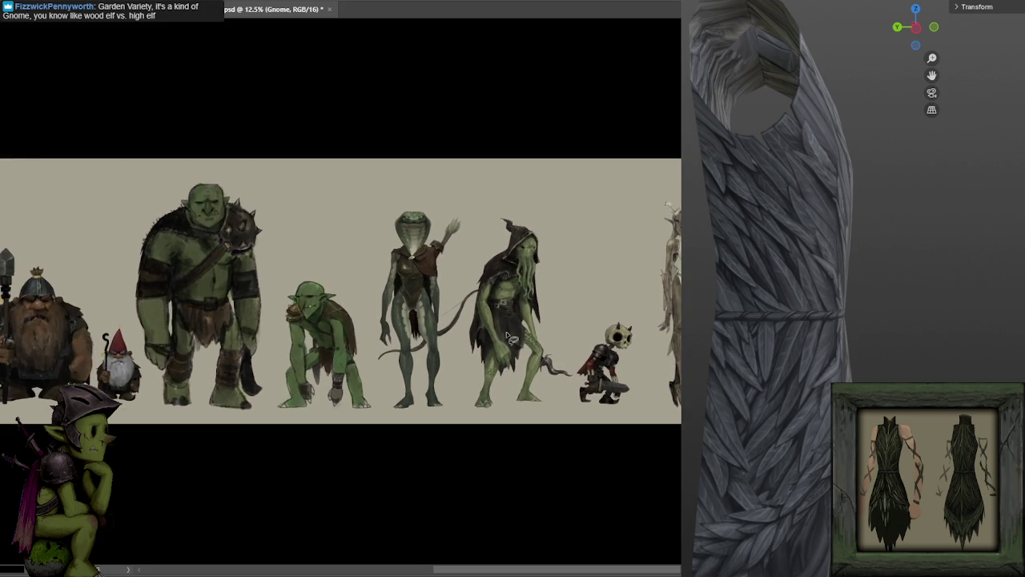
click(329, 10)
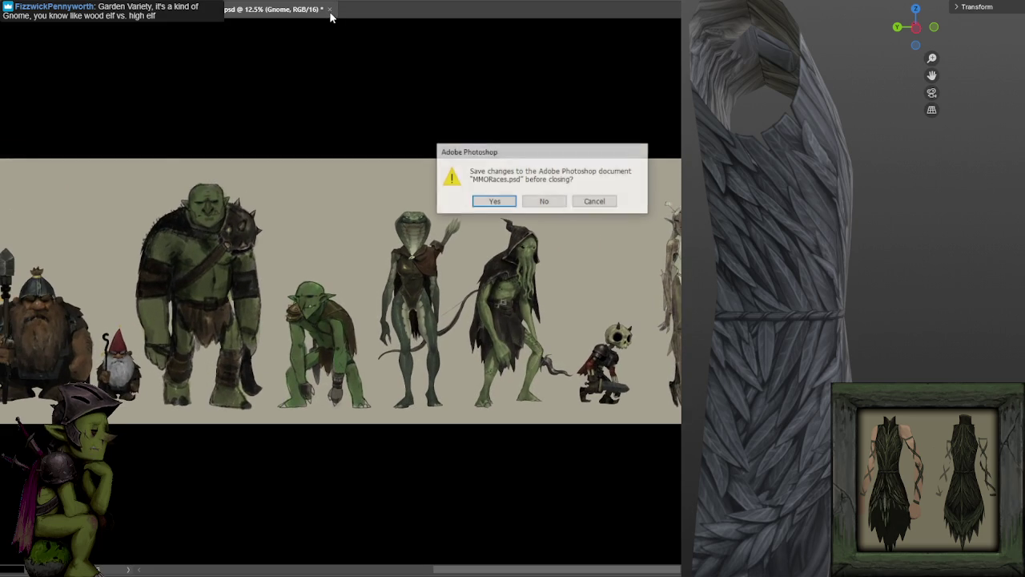
click(541, 204)
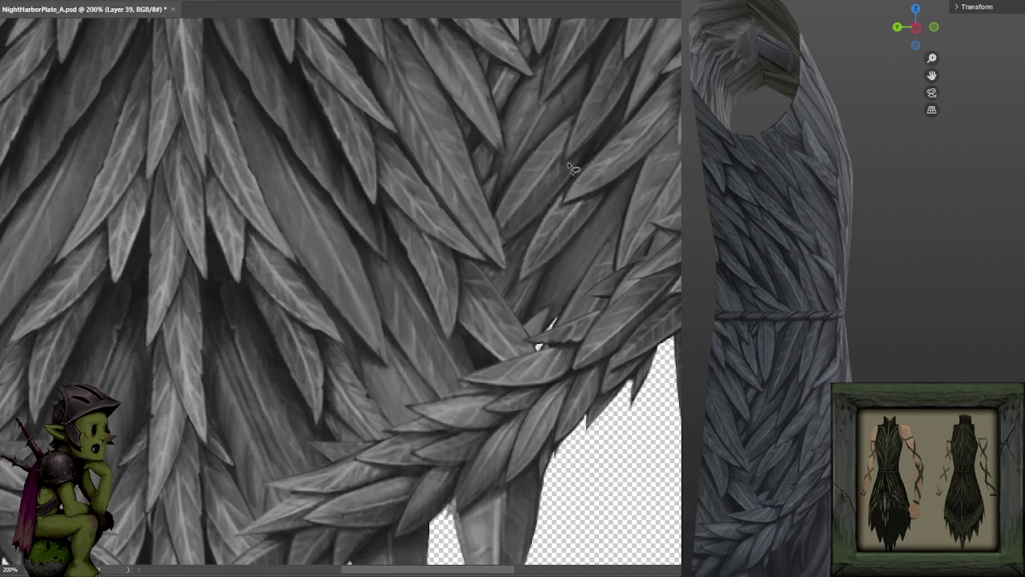
drag(582, 125, 534, 199)
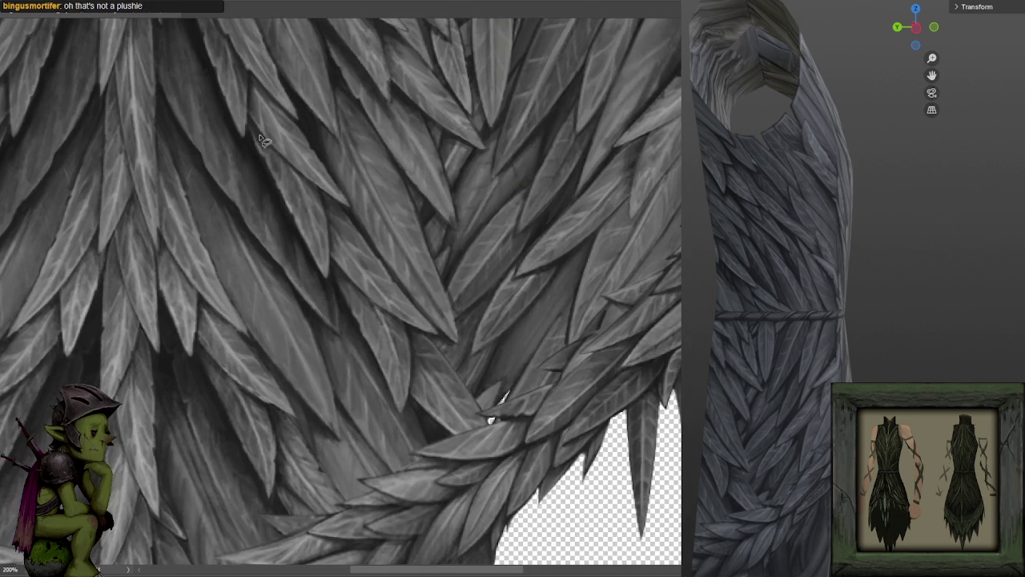
drag(575, 216, 668, 137)
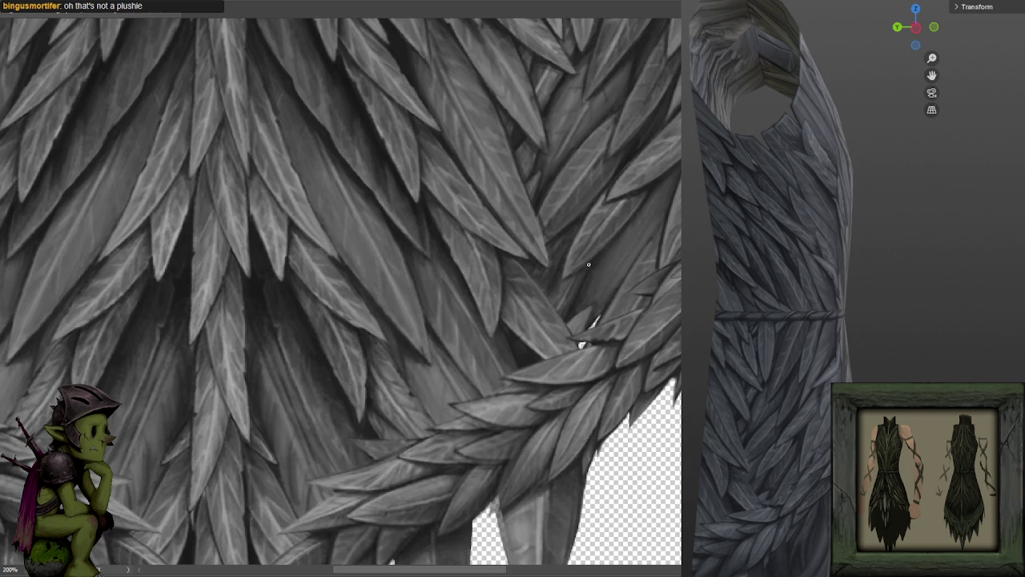
drag(654, 201, 620, 175)
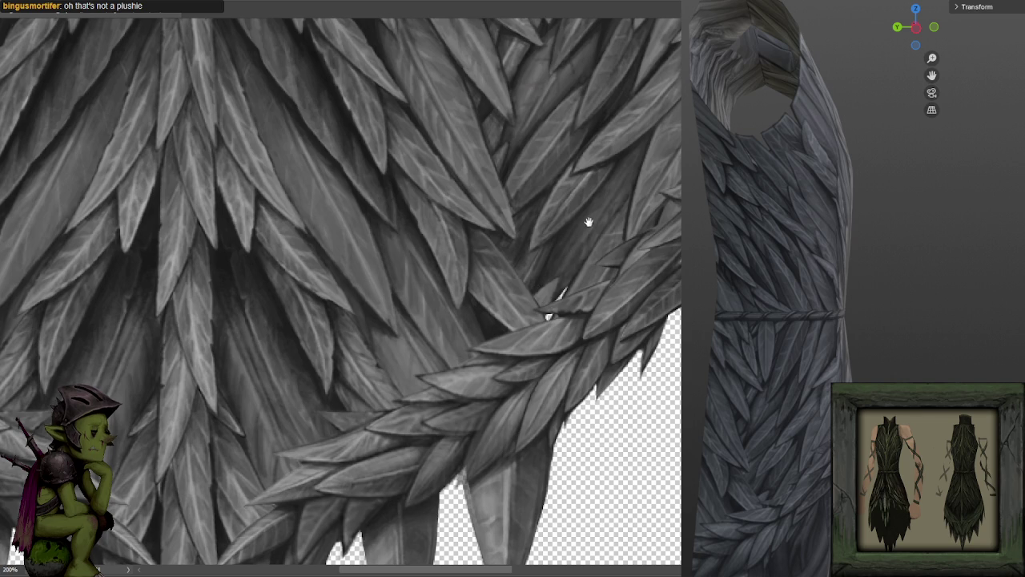
drag(548, 316, 561, 295)
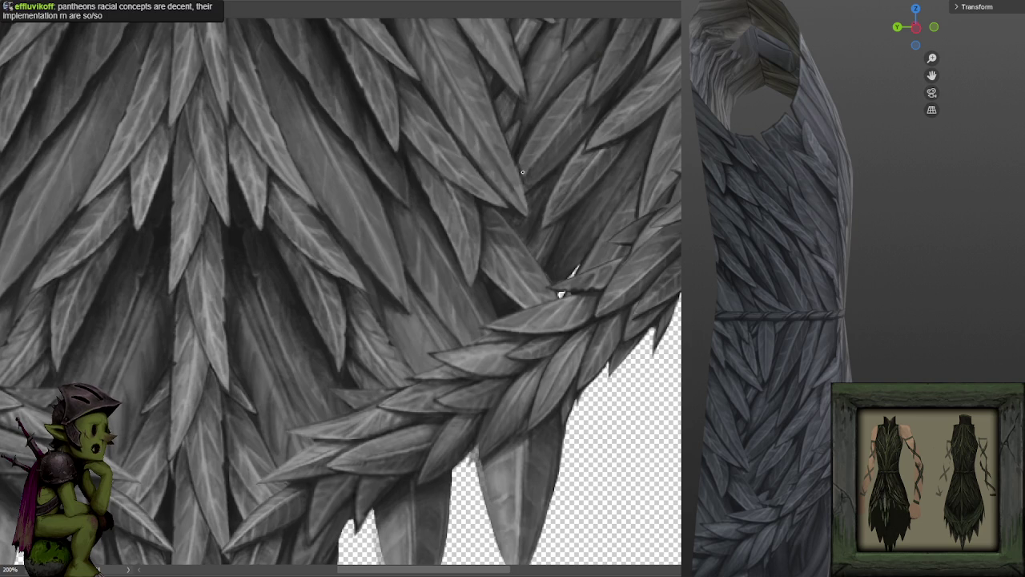
mouse_move(616, 89)
mouse_down()
mouse_move(584, 201)
mouse_move(591, 238)
mouse_up()
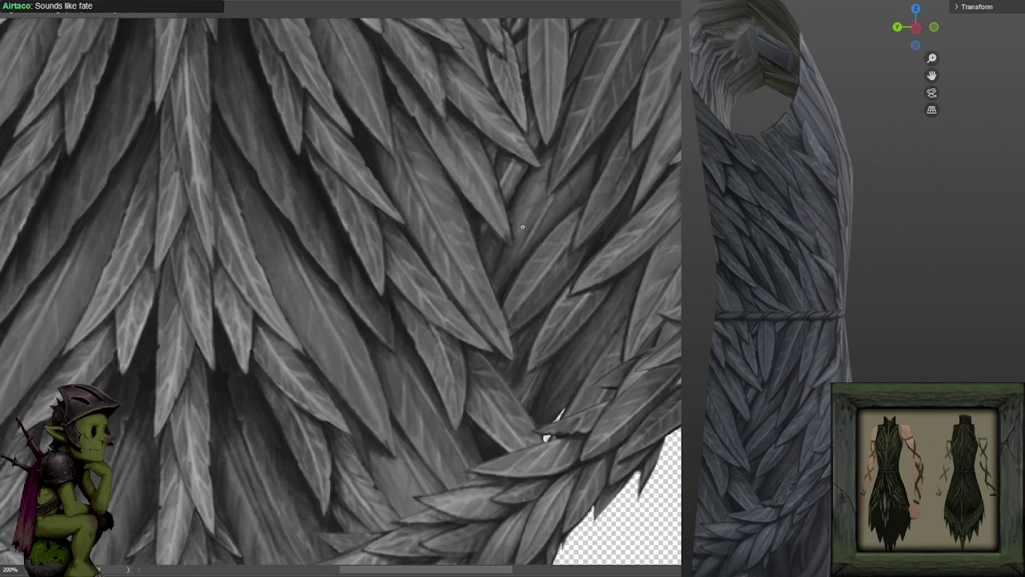
drag(609, 123, 536, 231)
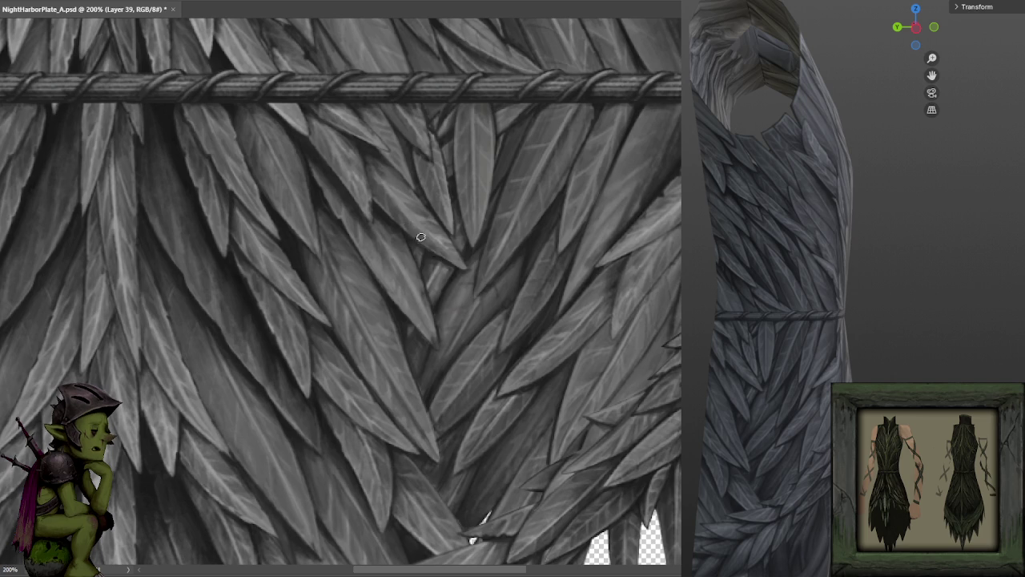
Pan across the leaves below the rope belt, then zoom out from 200% to 100%.
drag(442, 226, 505, 238)
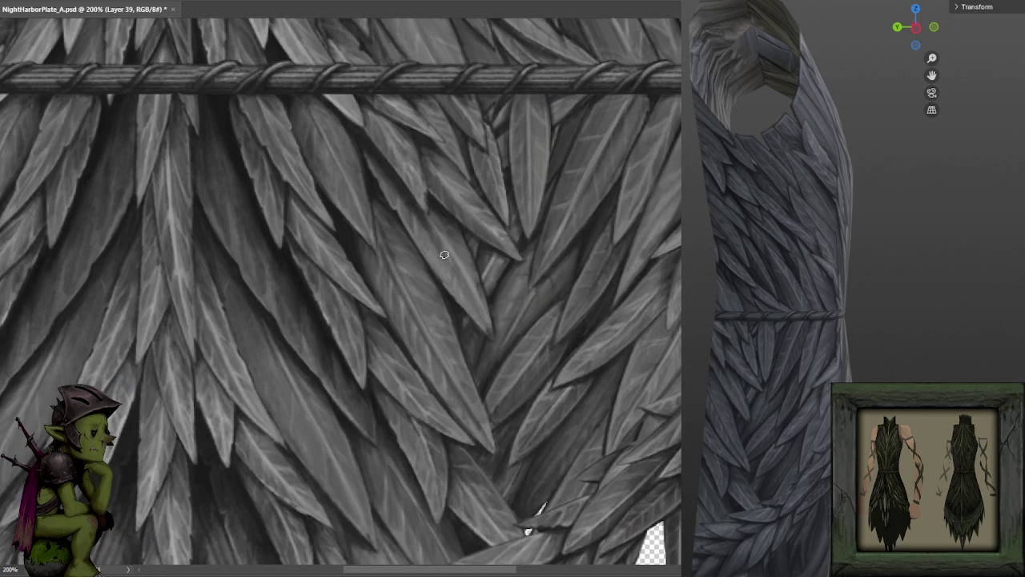
drag(444, 251, 465, 232)
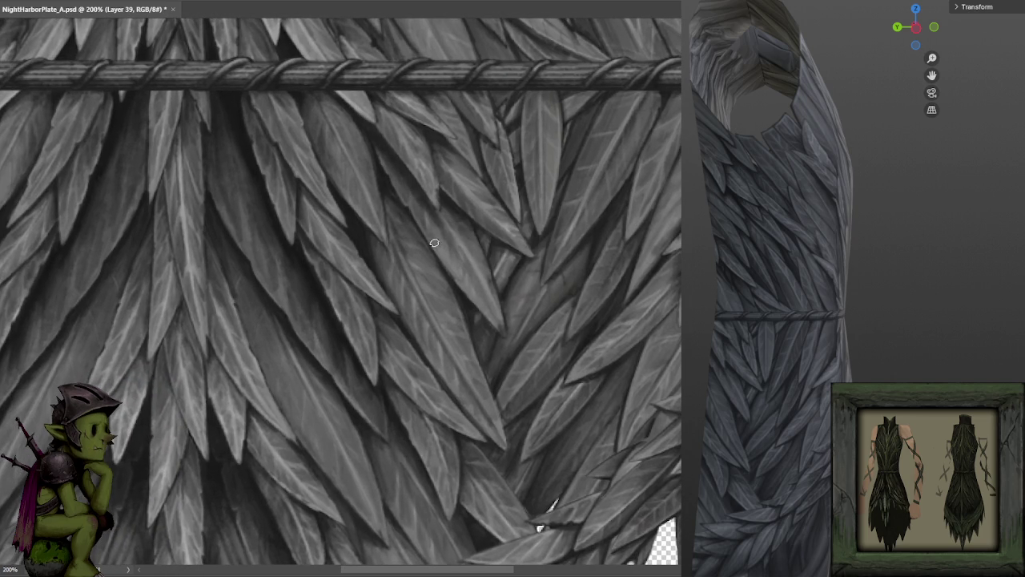
mouse_move(492, 325)
mouse_down()
mouse_move(502, 296)
mouse_move(380, 194)
mouse_up()
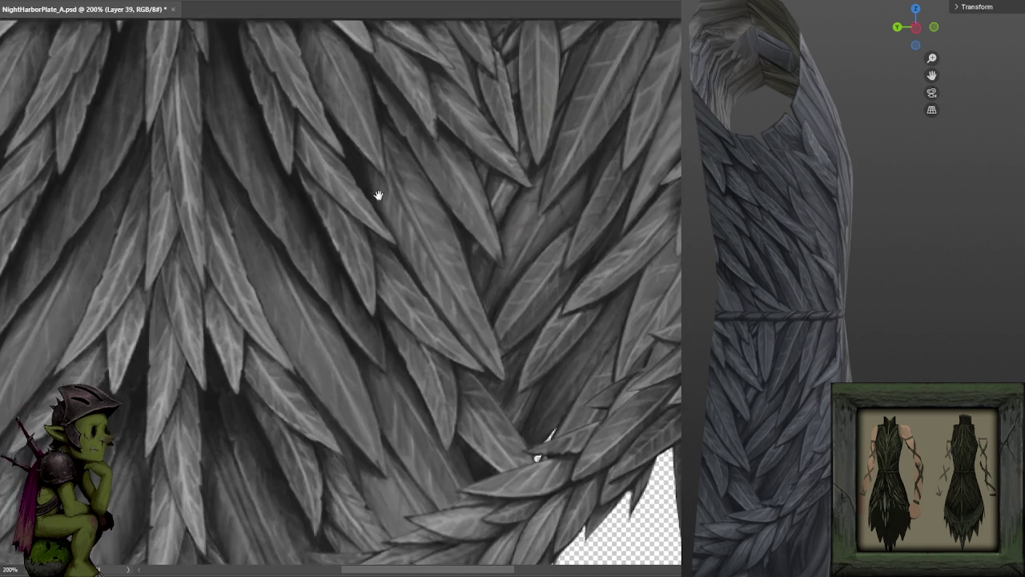
drag(572, 171, 541, 214)
key(ctrl+minus)
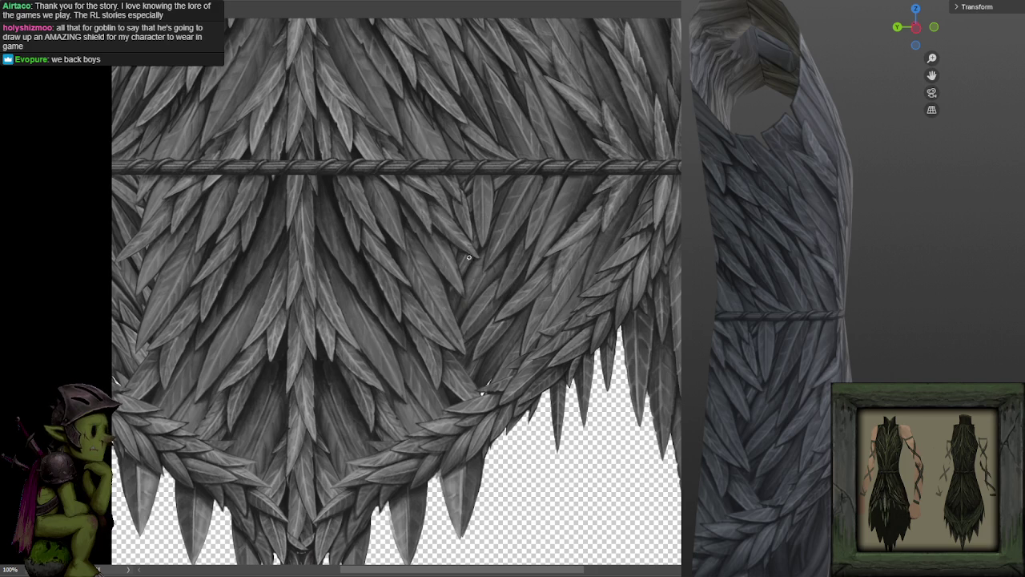
key(ctrl+plus)
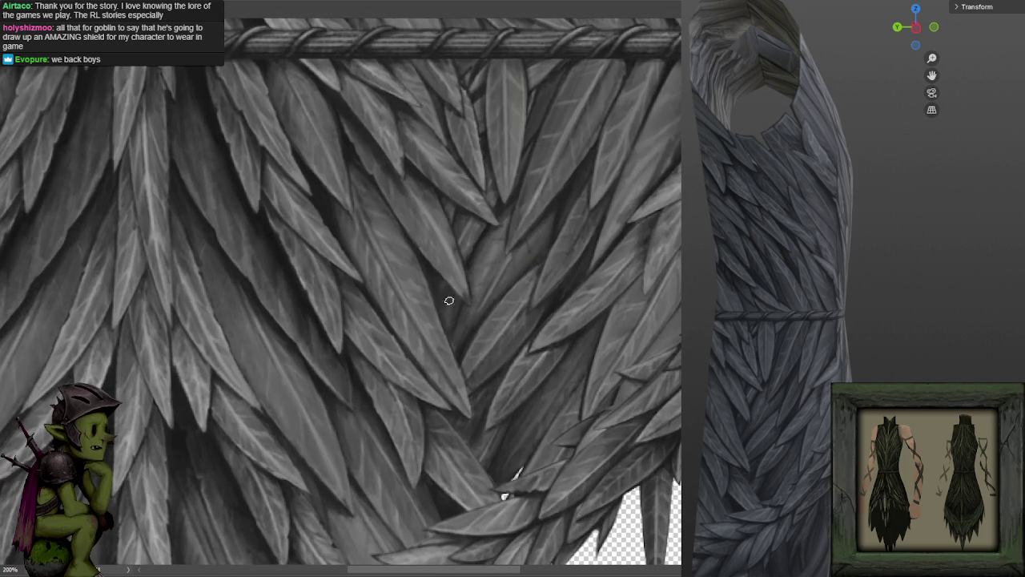
key(ctrl+minus)
drag(488, 267, 350, 146)
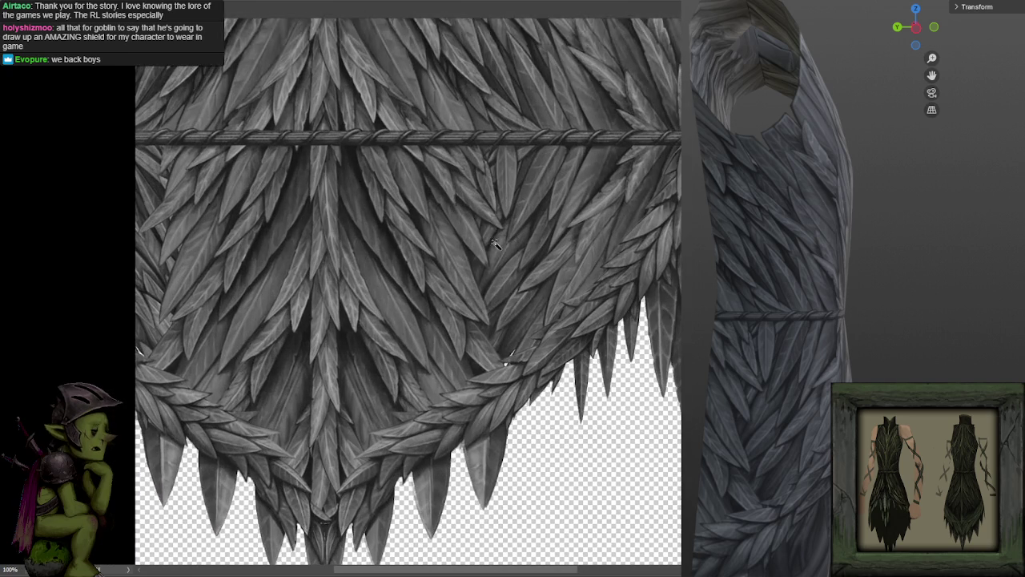
drag(492, 261, 494, 231)
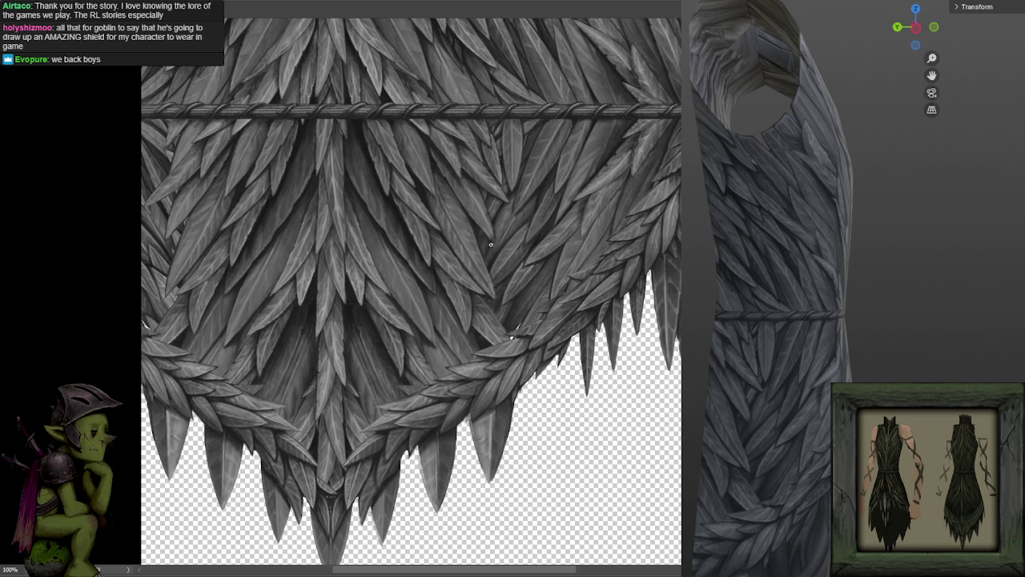
scroll(438, 283, up, 2)
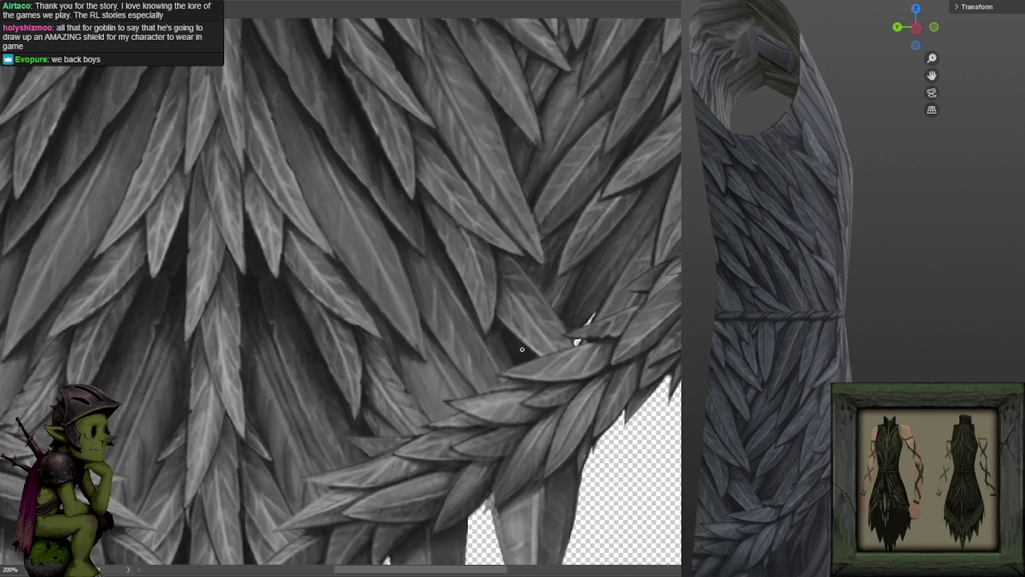
Scroll and pan the 100% view to review the rope band, leafy V-swags and pointed hem tips.
scroll(516, 344, down, 1)
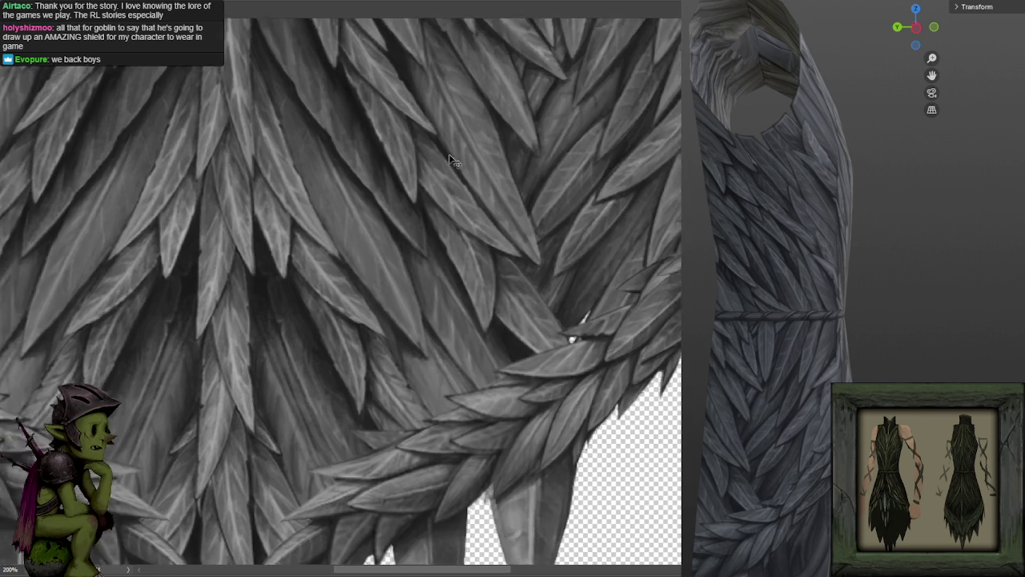
scroll(517, 344, down, 1)
scroll(532, 352, up, 2)
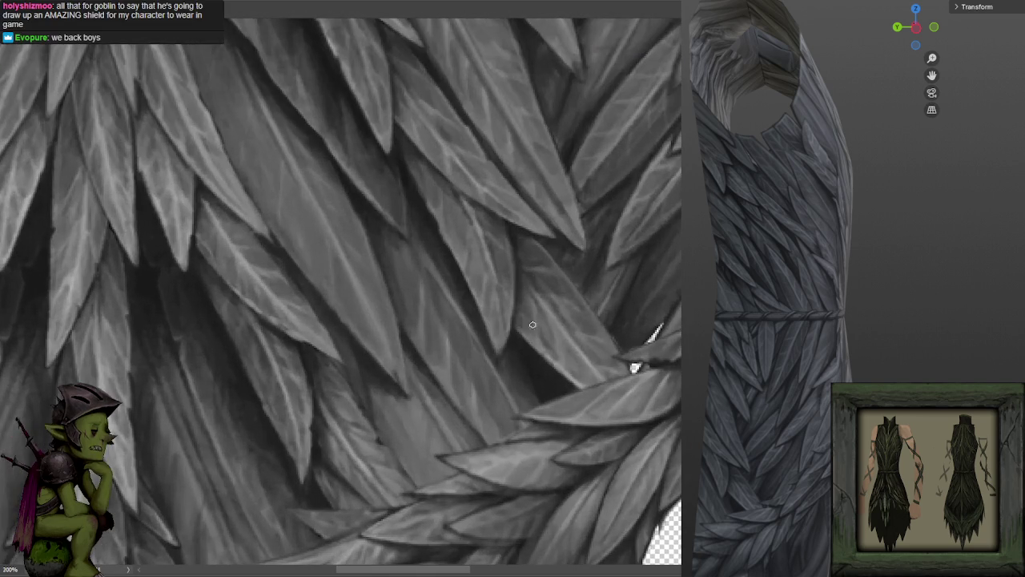
scroll(533, 352, down, 1)
scroll(565, 335, down, 2)
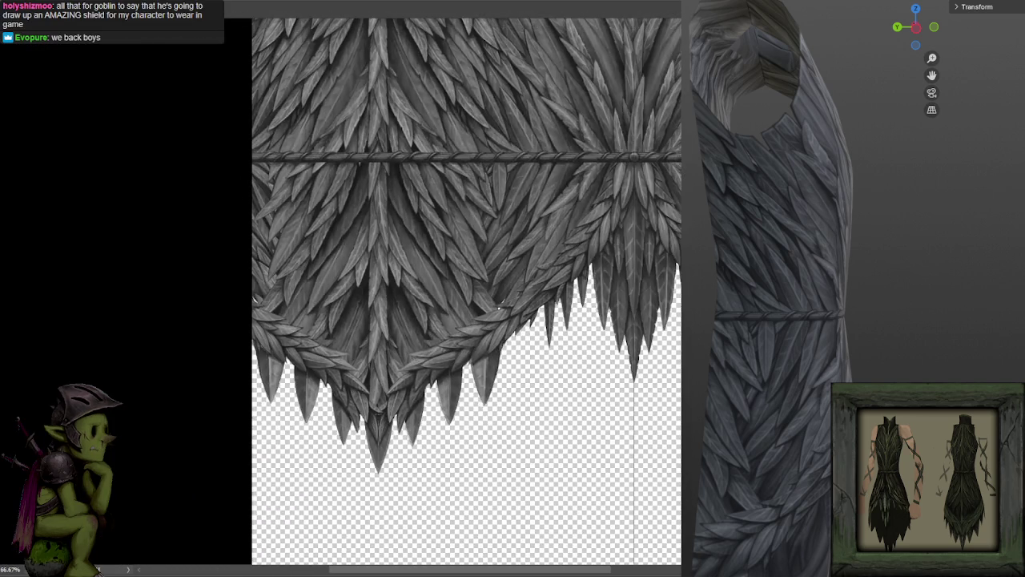
scroll(520, 323, up, 1)
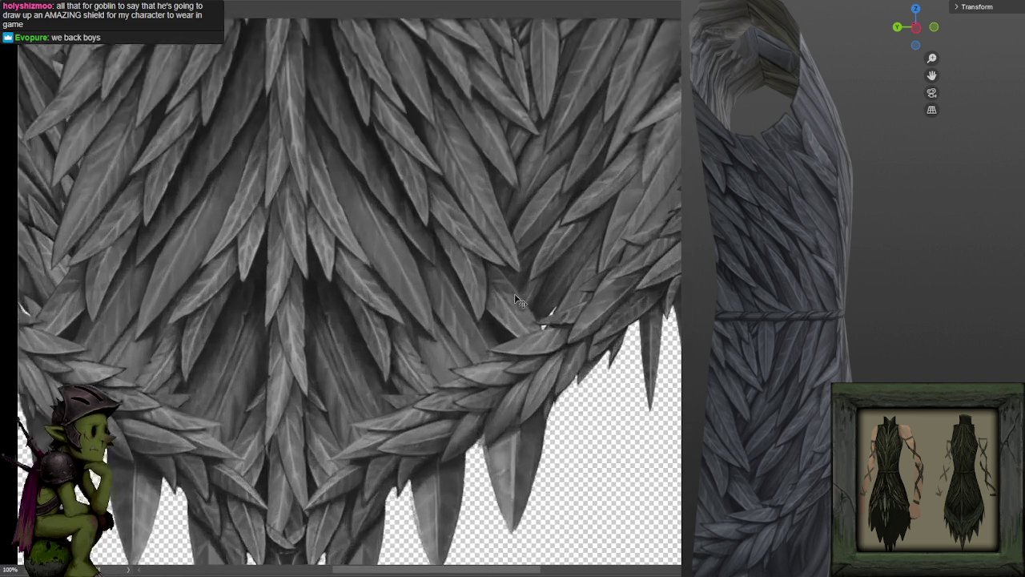
scroll(520, 324, up, 1)
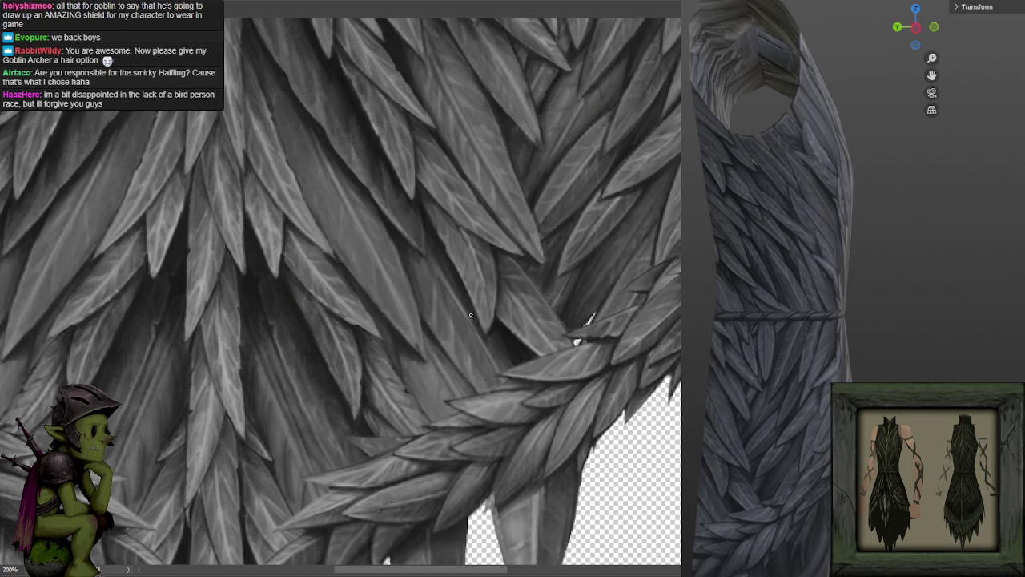
drag(468, 272, 494, 338)
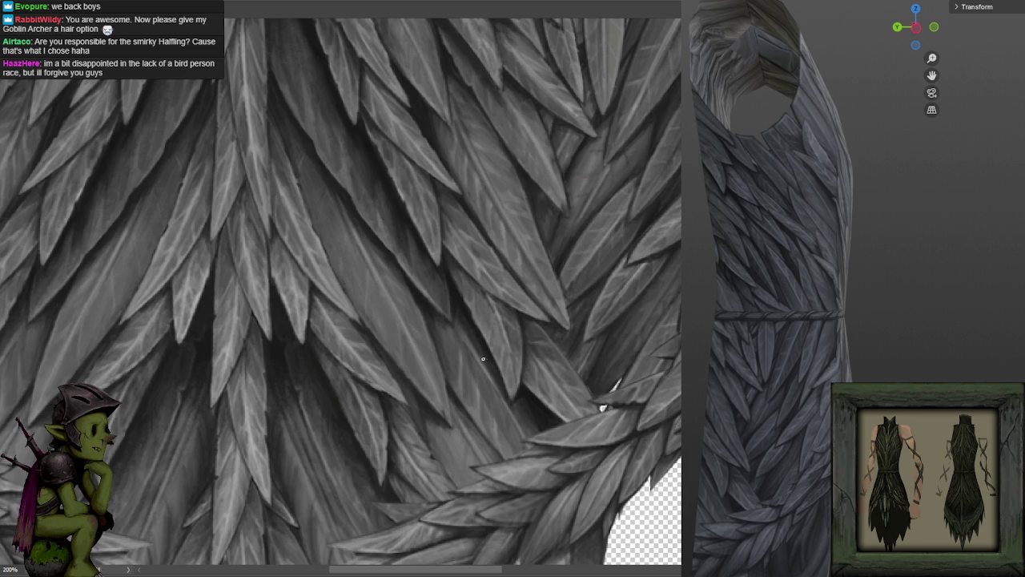
scroll(549, 275, down, 2)
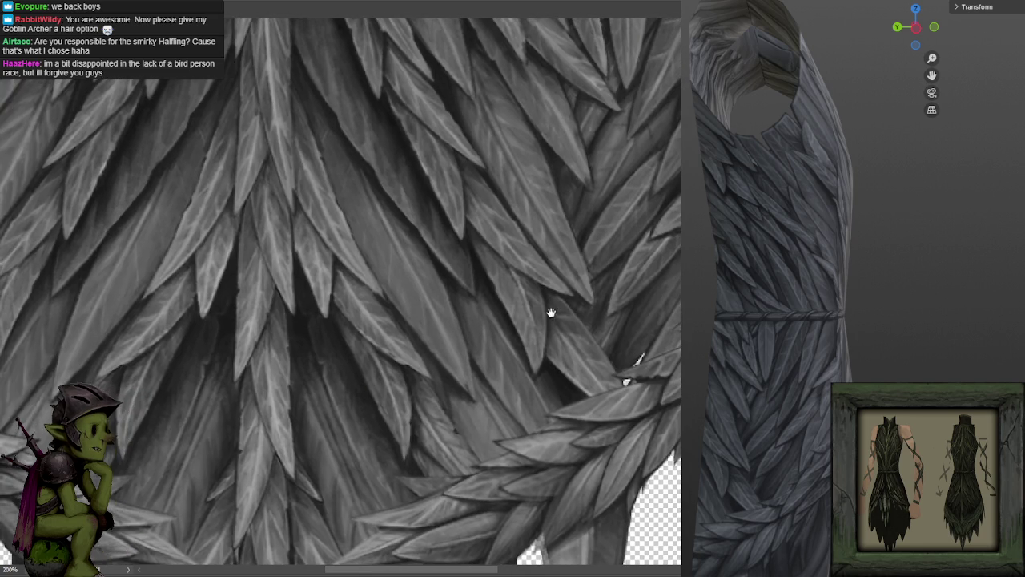
scroll(549, 320, left, 2)
click(485, 145)
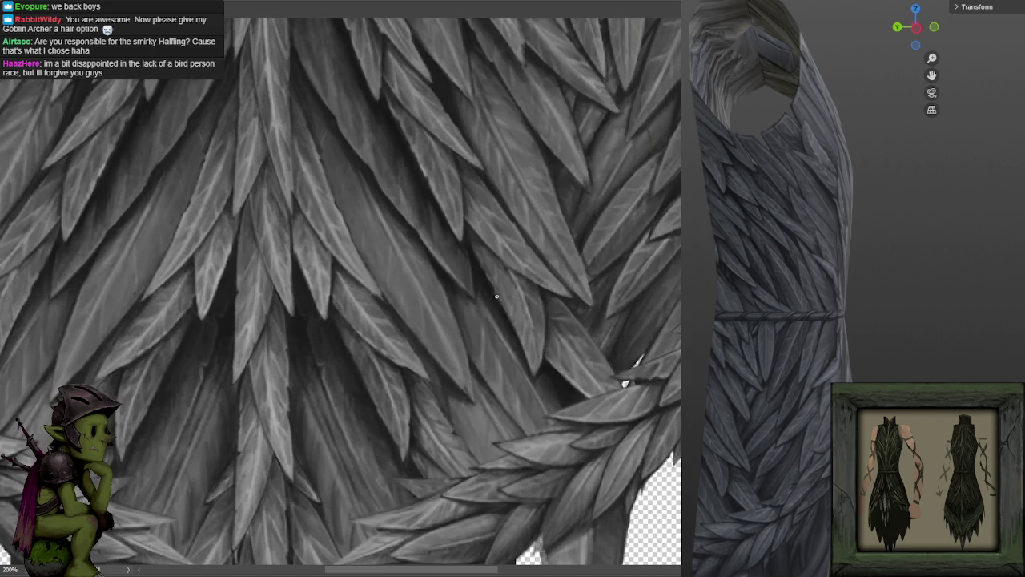
scroll(497, 297, down, 1)
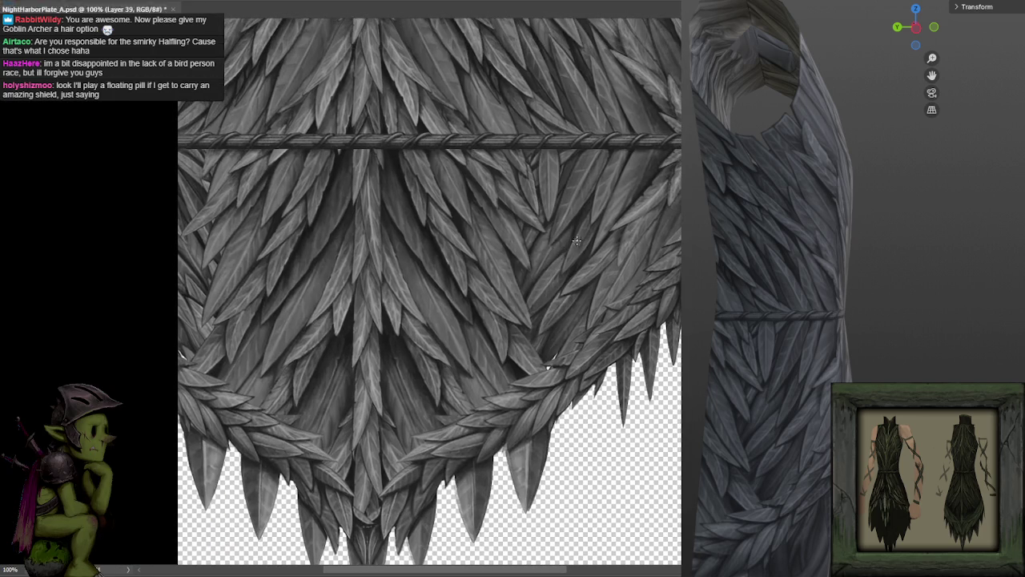
Zoom in to 200% on the central leaf strokes, then switch over to the game's website.
scroll(580, 249, down, 1)
scroll(572, 266, up, 1)
scroll(560, 256, up, 1)
scroll(471, 202, up, 1)
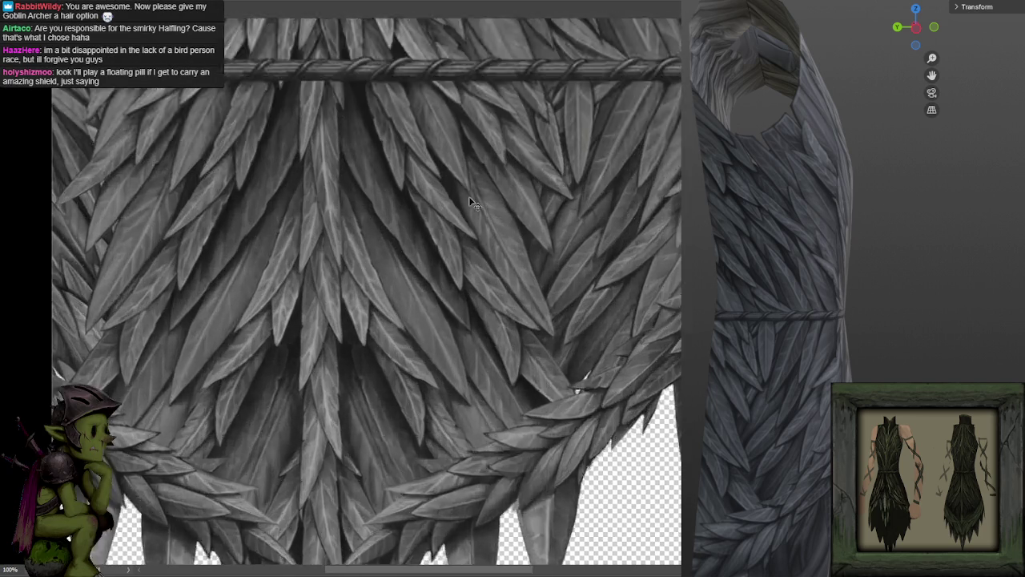
scroll(471, 202, up, 1)
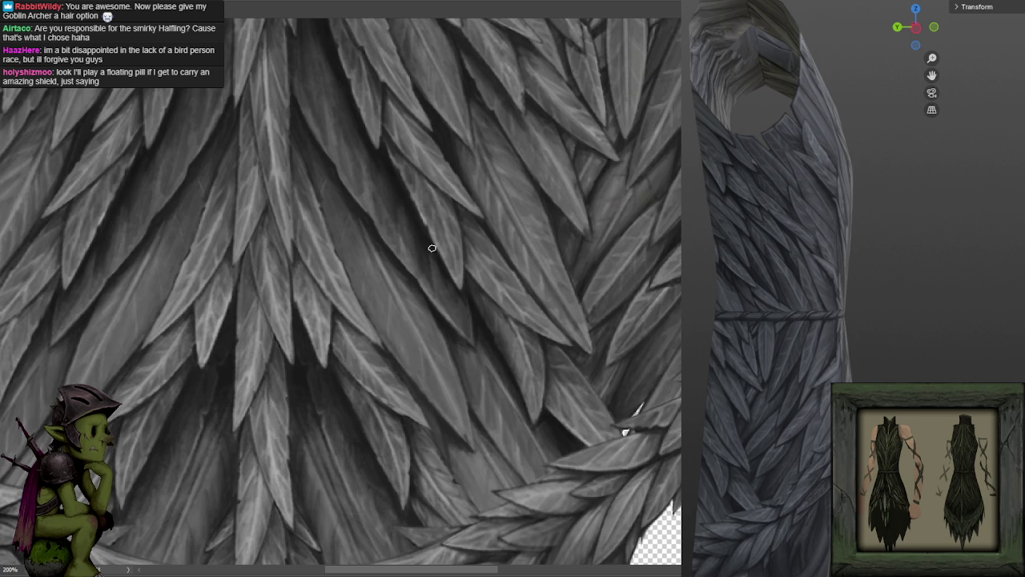
drag(425, 205, 440, 231)
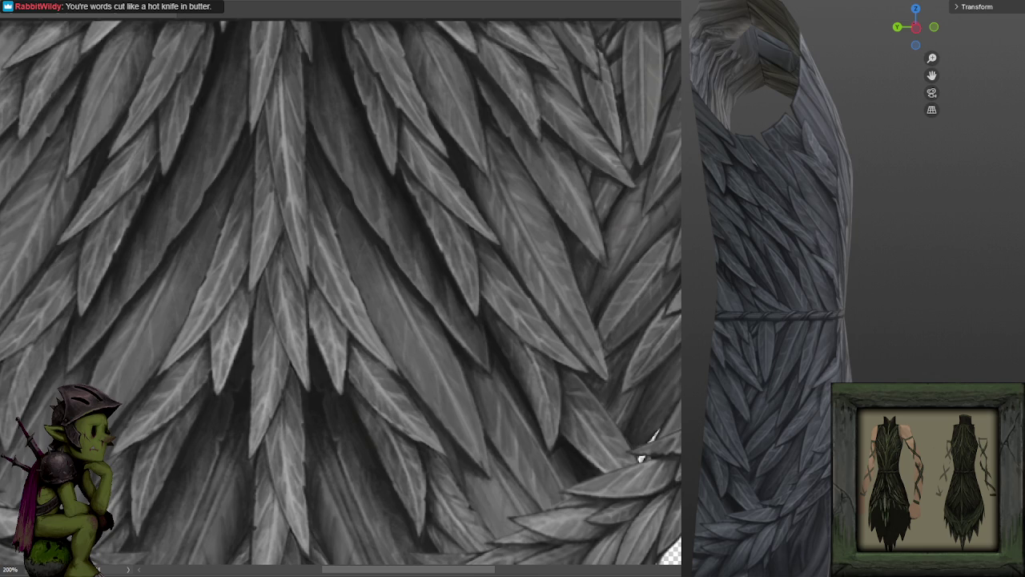
key(alt+Tab)
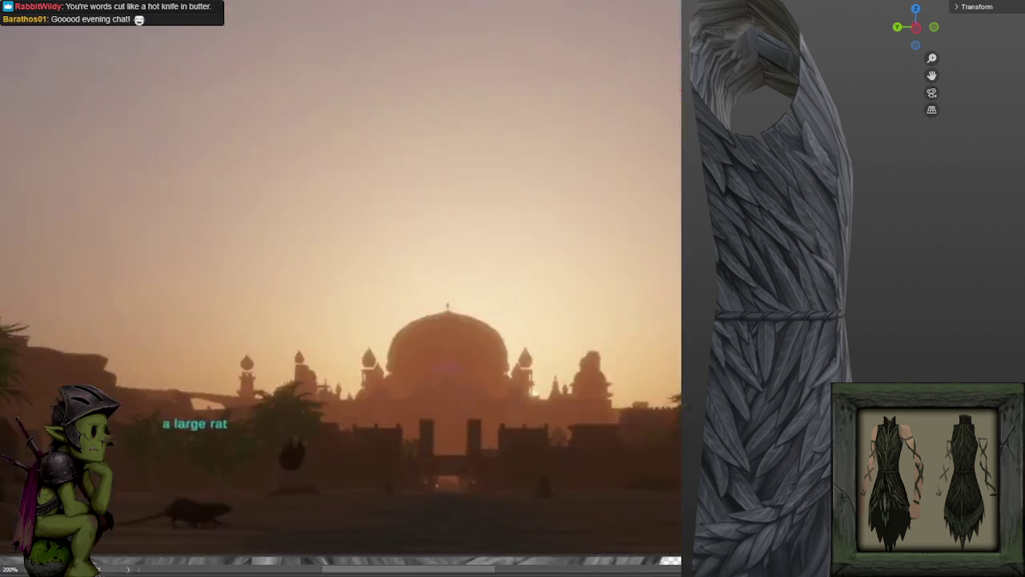
Open the Concept Art gallery on the Monsters & Memories website.
scroll(504, 365, down, 5)
scroll(505, 364, up, 5)
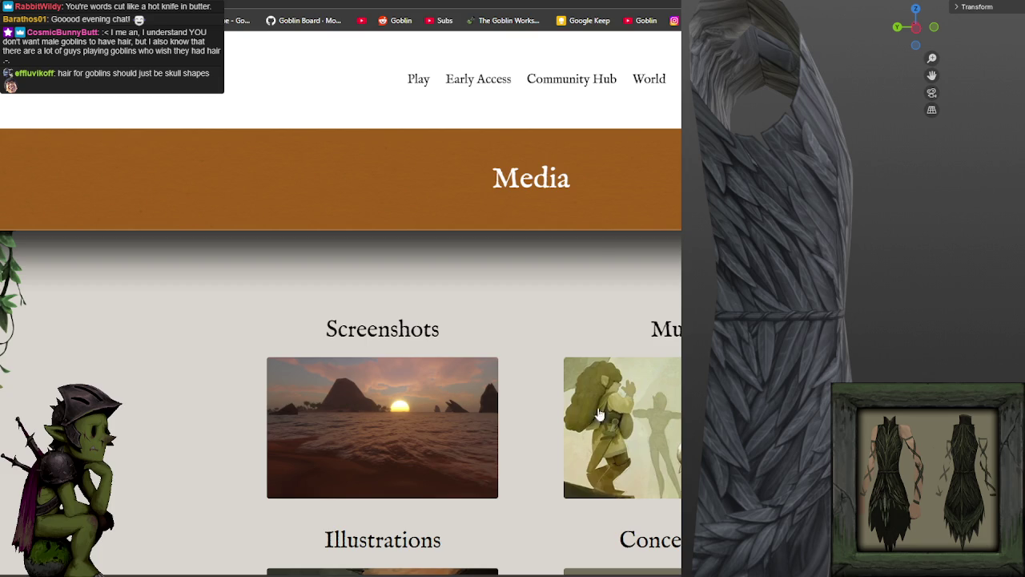
scroll(342, 302, down, 5)
click(604, 229)
Scroll down the gallery and enlarge the pencil sketch of bird-headed halberd warriors.
scroll(603, 229, down, 5)
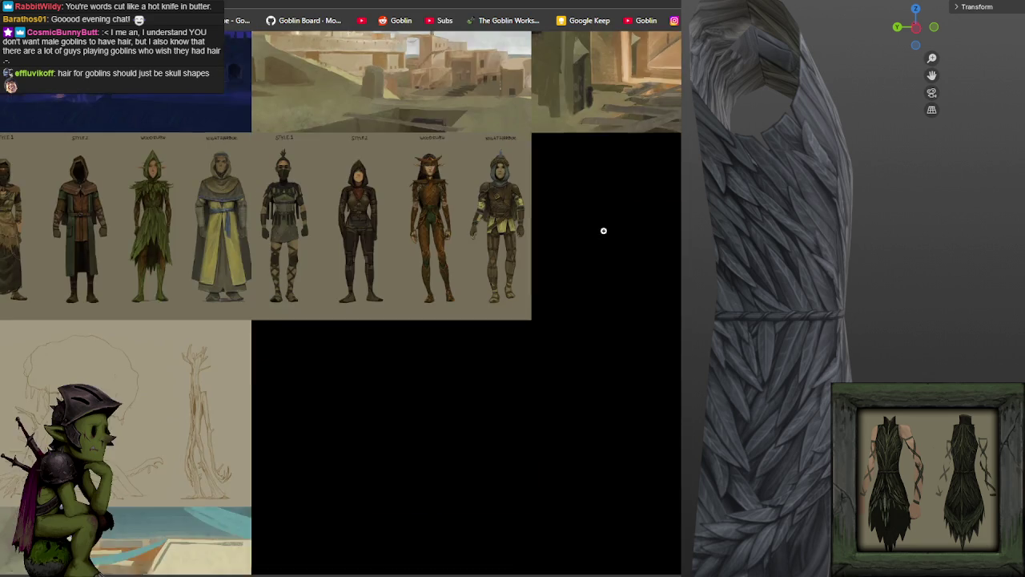
scroll(604, 229, down, 5)
scroll(593, 232, down, 5)
scroll(591, 234, down, 5)
scroll(584, 240, down, 5)
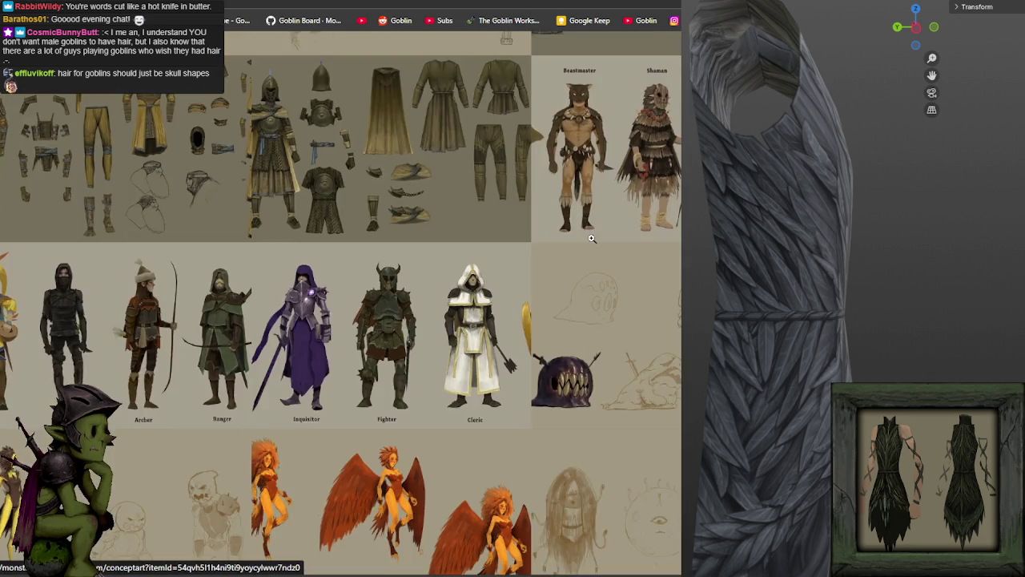
scroll(577, 248, down, 5)
scroll(564, 260, down, 5)
scroll(565, 263, down, 5)
scroll(567, 266, down, 5)
scroll(568, 268, down, 5)
scroll(568, 269, down, 5)
scroll(569, 269, down, 5)
scroll(568, 269, down, 5)
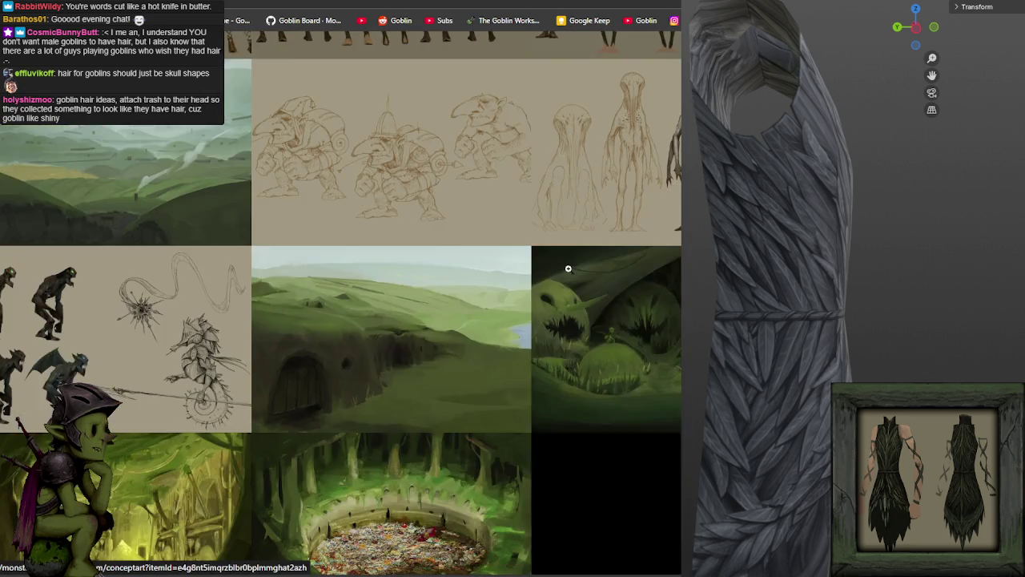
scroll(569, 269, down, 5)
scroll(568, 269, down, 5)
scroll(569, 269, down, 5)
scroll(569, 269, down, 5)
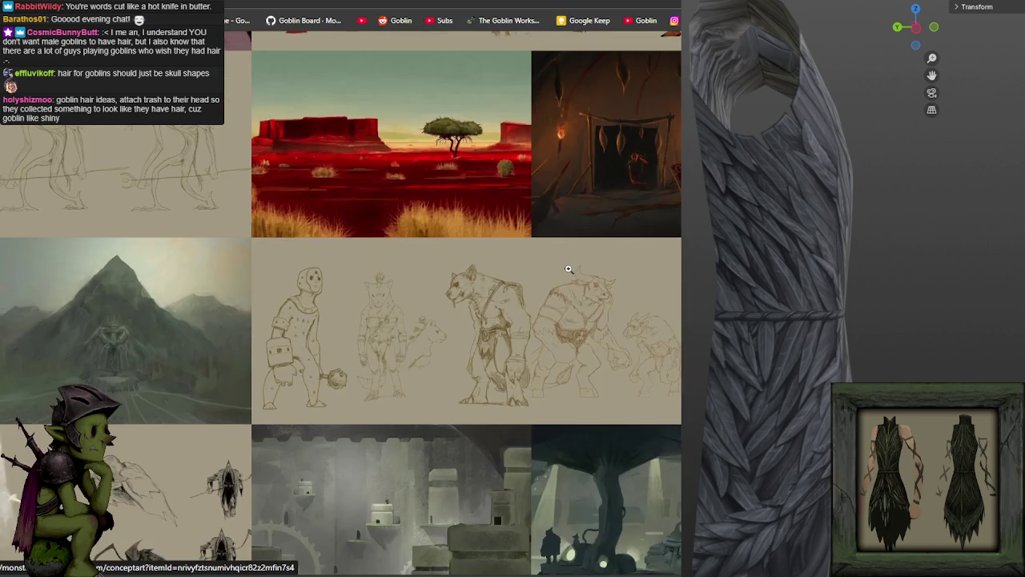
scroll(568, 269, down, 5)
scroll(569, 269, down, 5)
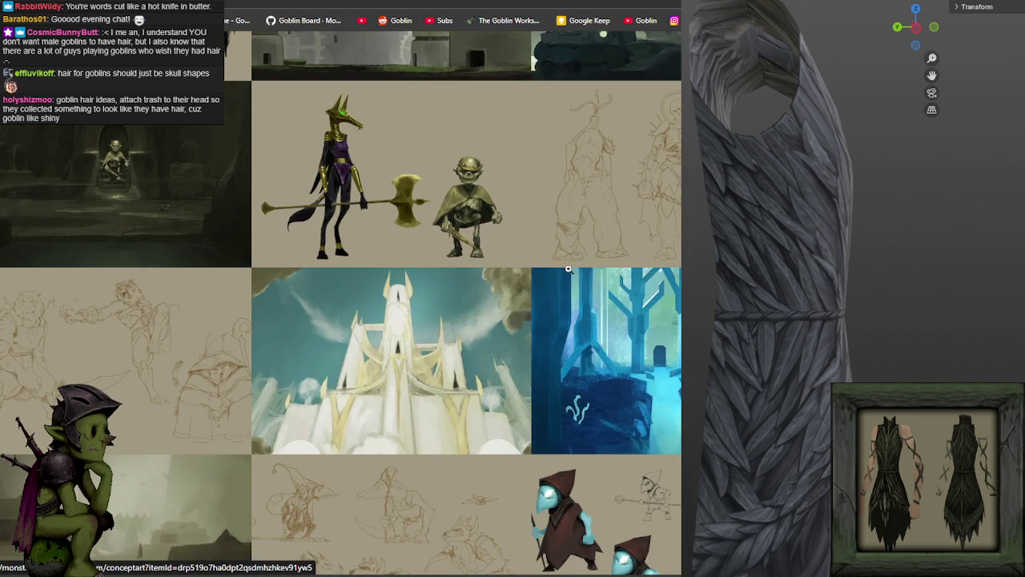
scroll(569, 269, down, 5)
scroll(569, 269, down, 5)
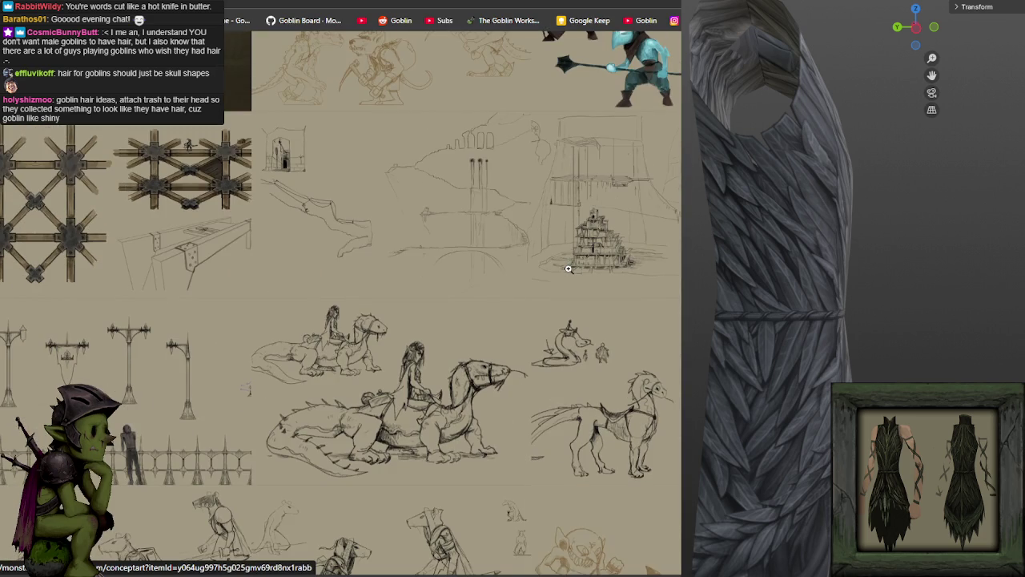
scroll(569, 269, down, 5)
scroll(569, 269, down, 5)
scroll(568, 269, down, 3)
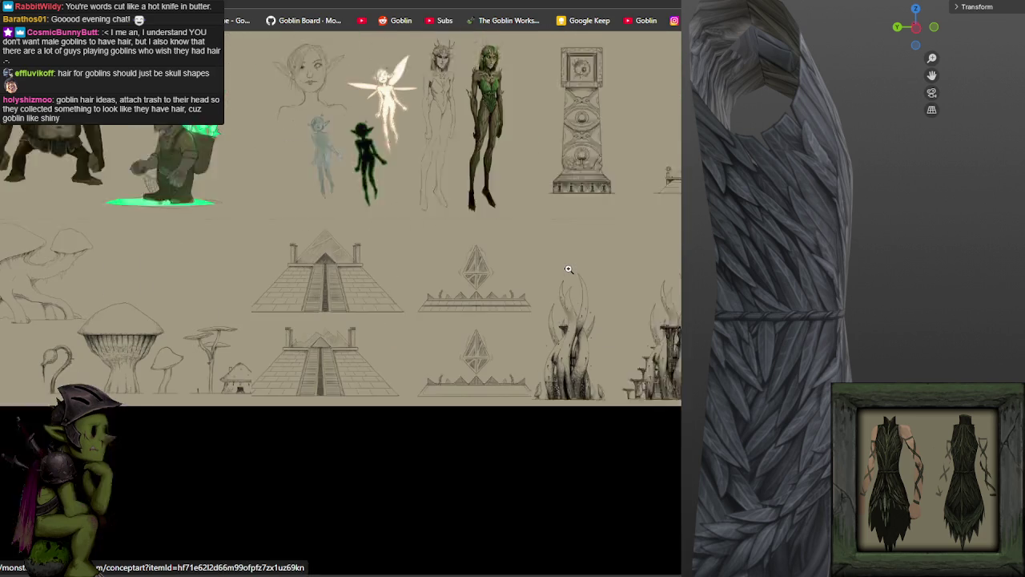
scroll(569, 270, down, 2)
scroll(568, 269, down, 3)
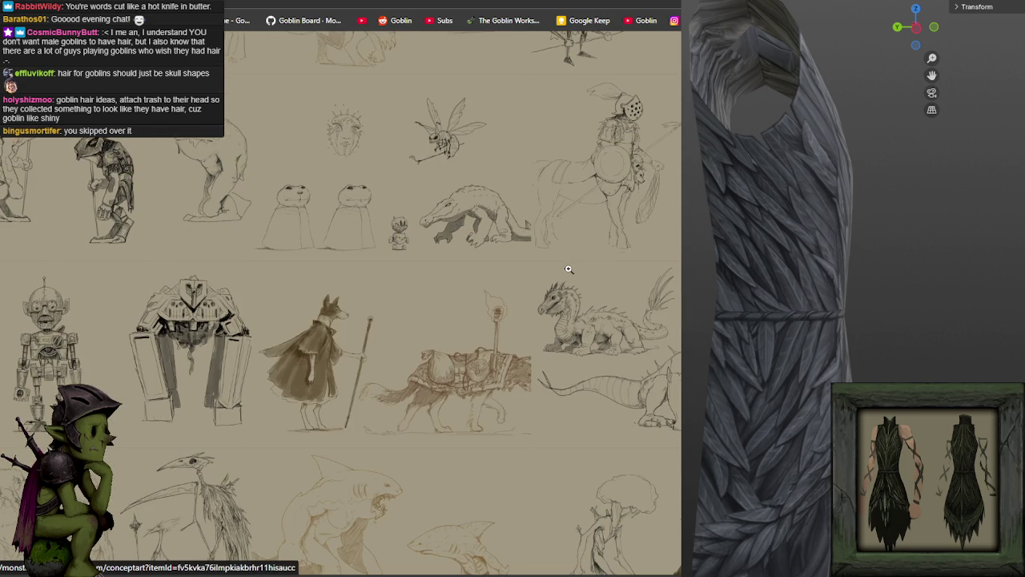
scroll(568, 269, down, 3)
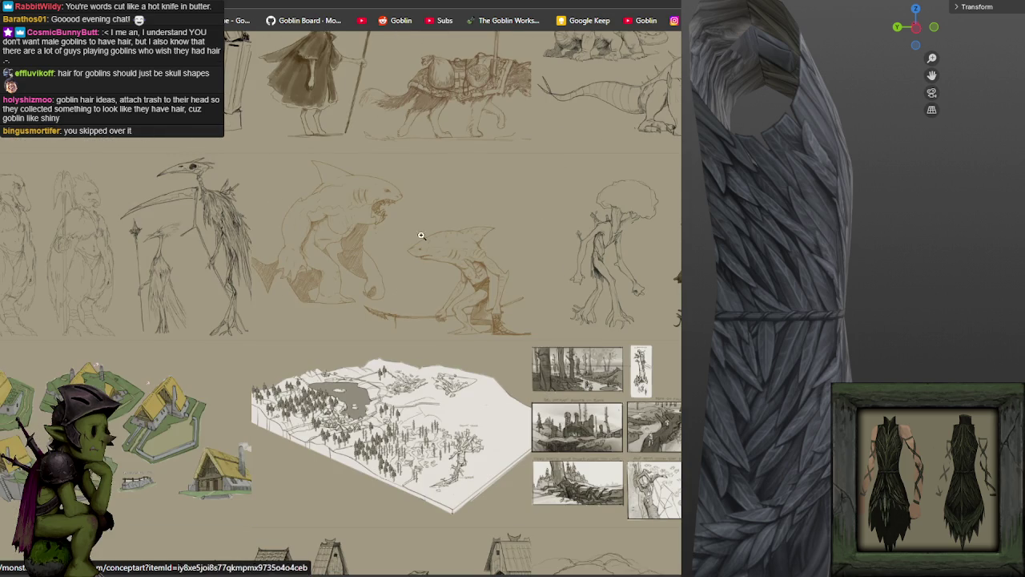
scroll(128, 261, up, 1)
click(127, 261)
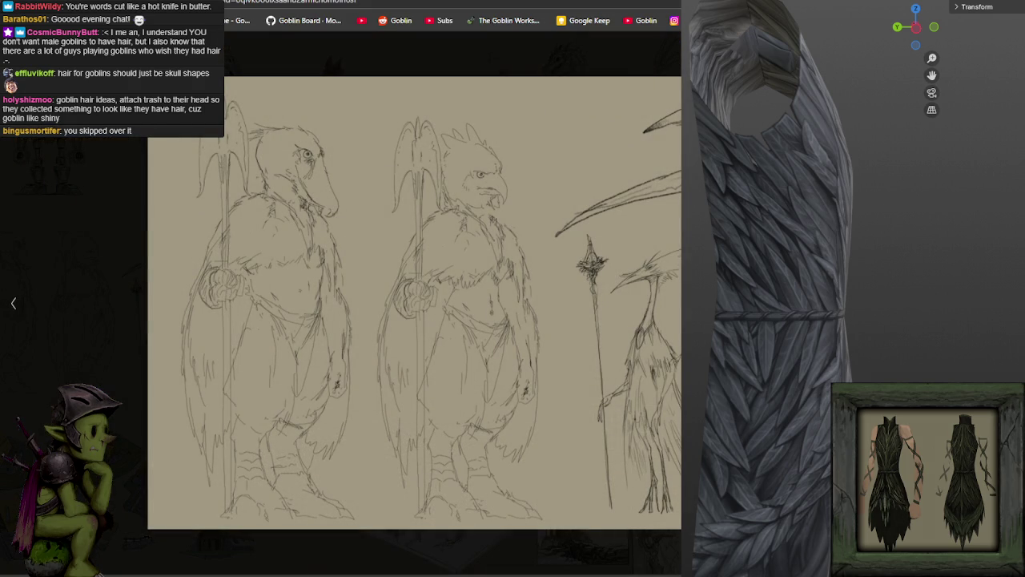
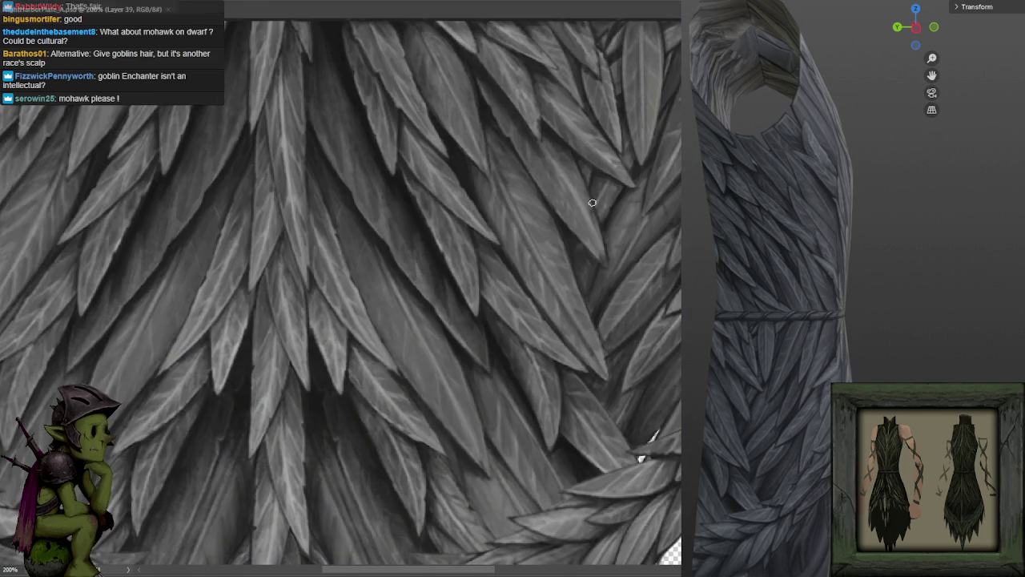
Paint dark shading into the gap between the curling leaf band and the hanging leaves.
drag(571, 172, 629, 216)
mouse_move(517, 171)
mouse_down()
mouse_move(645, 153)
mouse_move(666, 131)
mouse_up()
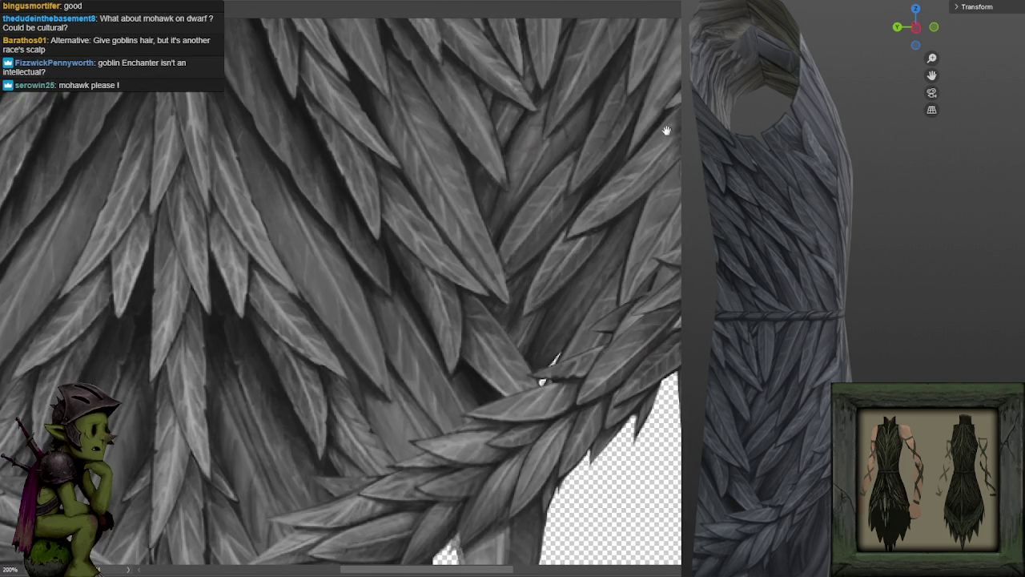
mouse_move(488, 305)
mouse_down()
mouse_move(496, 307)
mouse_move(556, 192)
mouse_up()
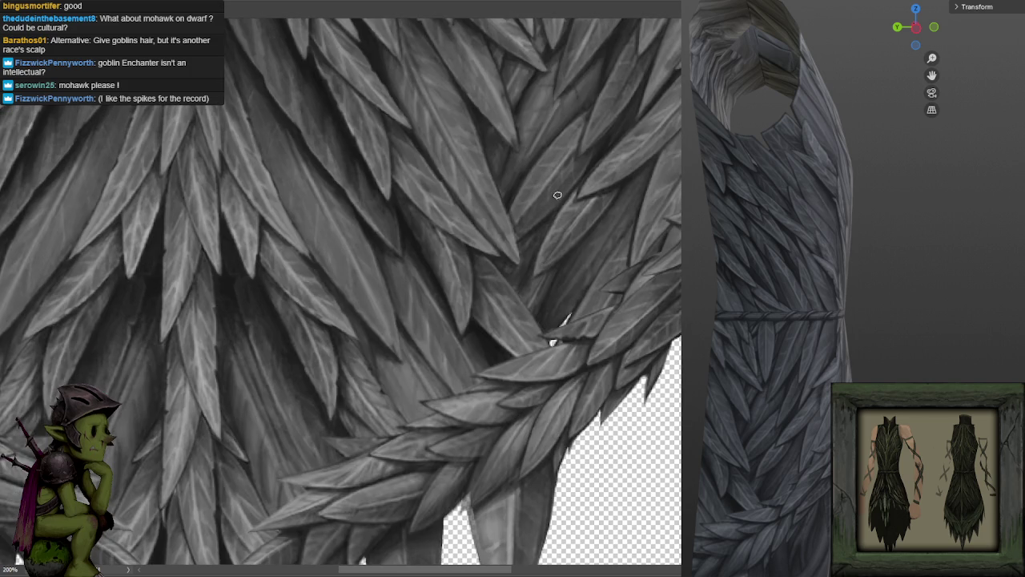
drag(549, 236, 556, 232)
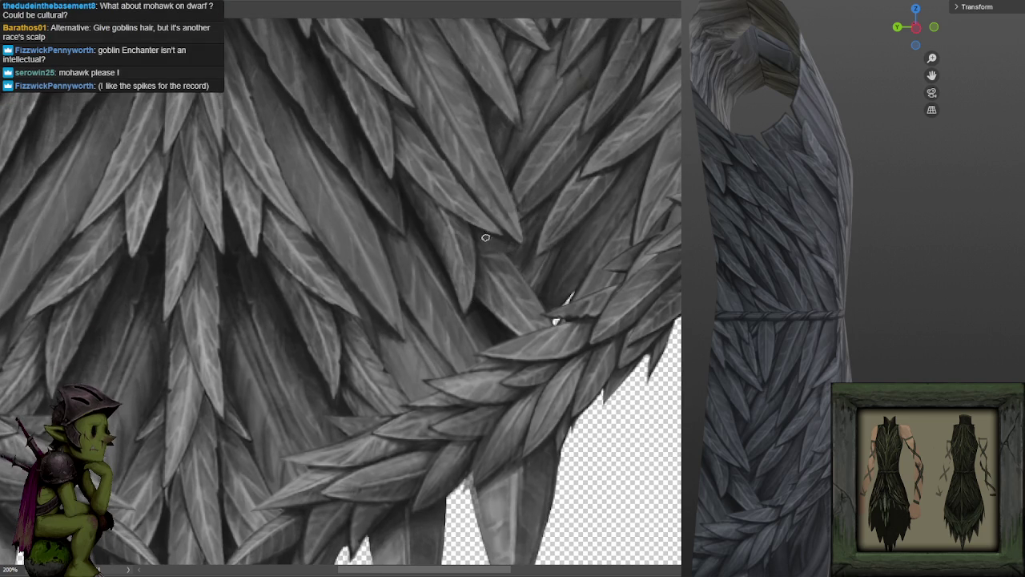
mouse_move(476, 231)
mouse_down()
mouse_move(495, 313)
mouse_move(515, 245)
mouse_move(520, 272)
mouse_move(516, 258)
mouse_move(541, 279)
mouse_move(531, 321)
mouse_move(520, 326)
mouse_move(543, 316)
mouse_up()
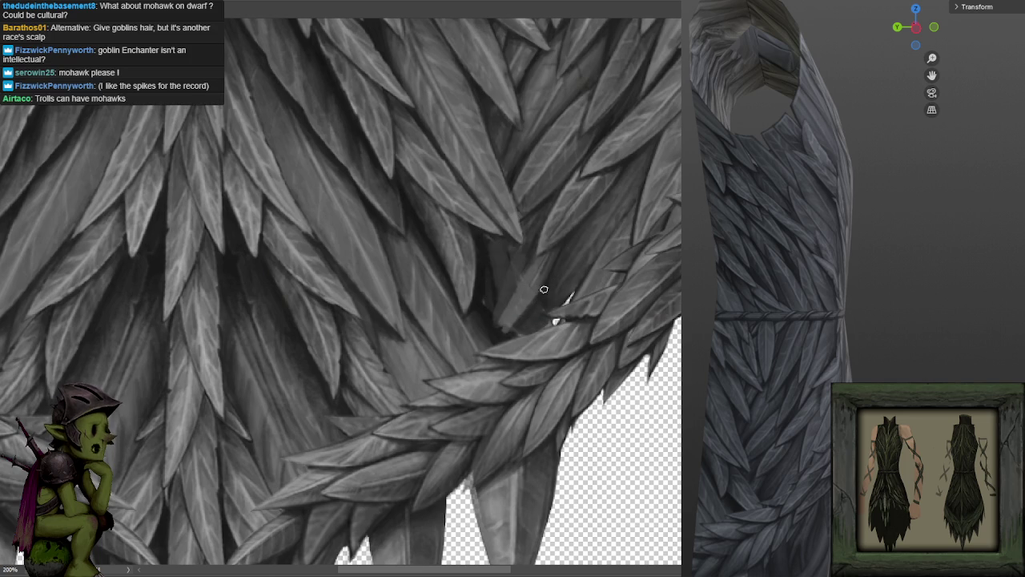
Add a lighter leaf stroke over the shading, darken beside it, and sample nearby greys.
drag(488, 327, 494, 299)
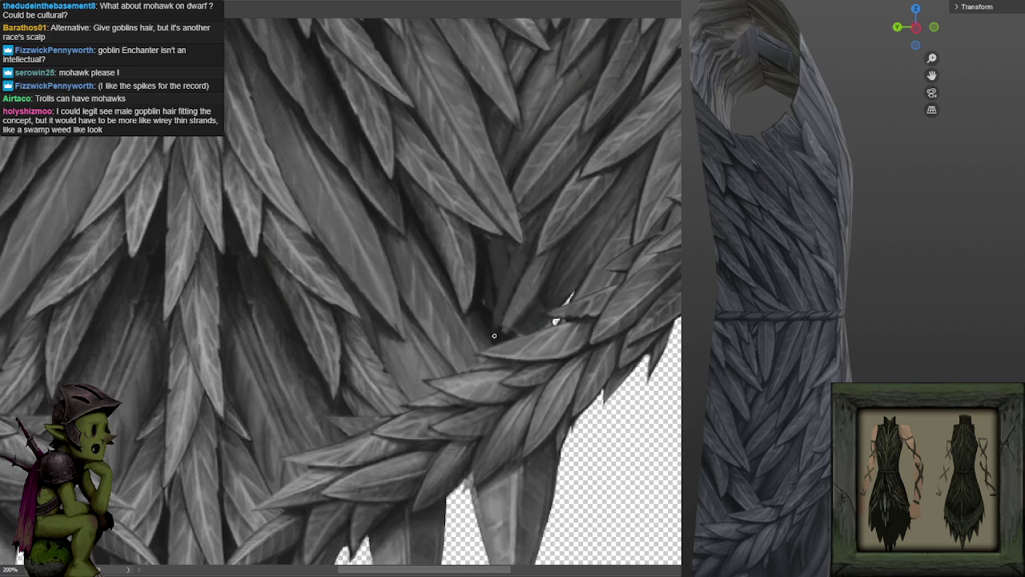
drag(526, 241, 503, 265)
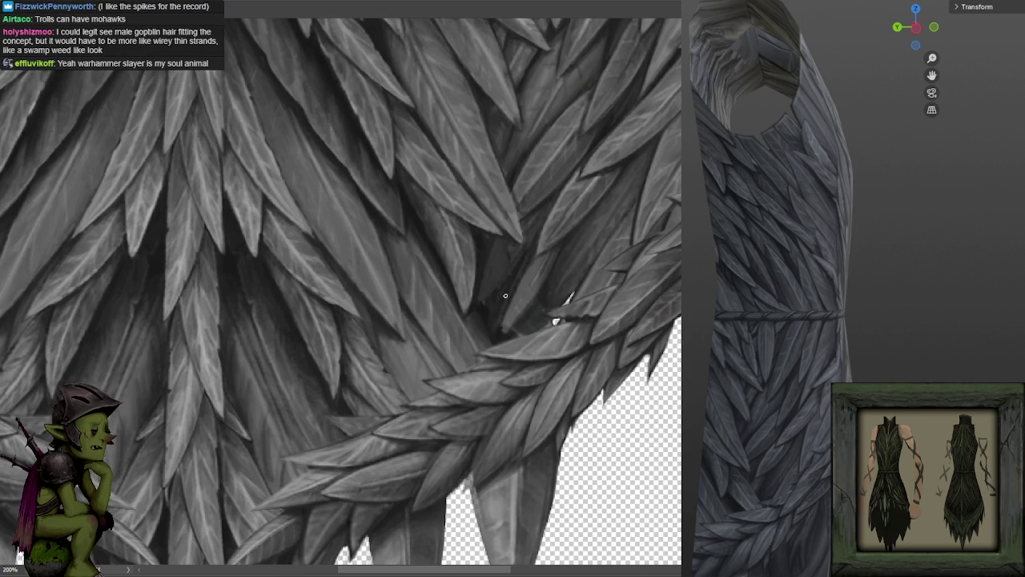
click(528, 270)
click(534, 235)
click(532, 262)
click(505, 332)
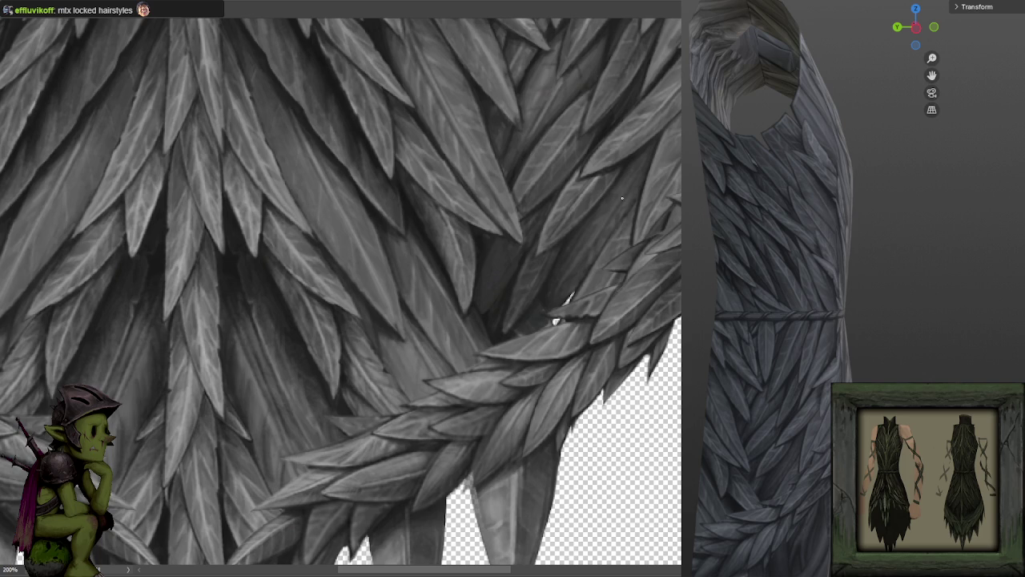
scroll(502, 155, down, 2)
scroll(503, 172, up, 2)
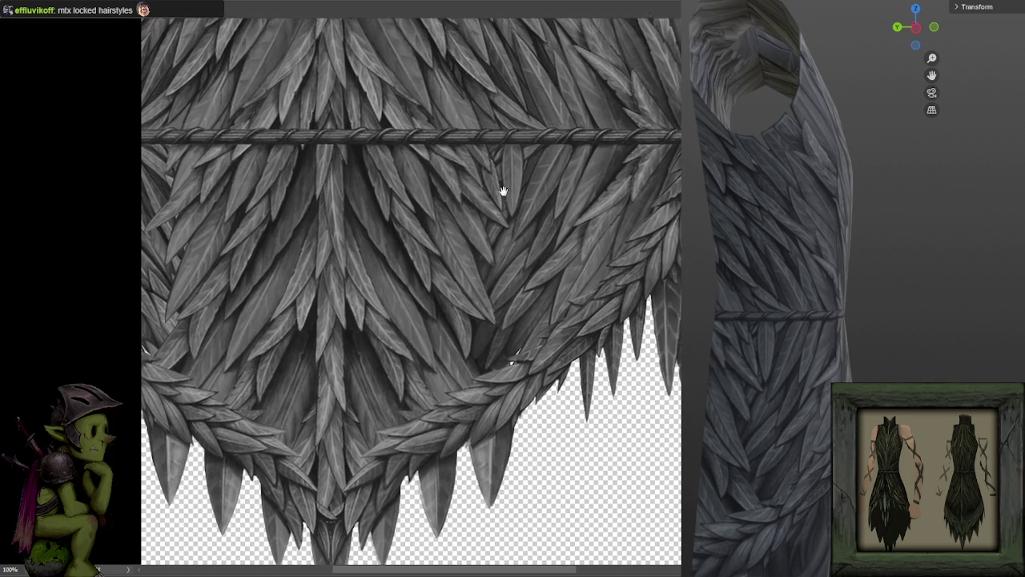
scroll(501, 188, down, 1)
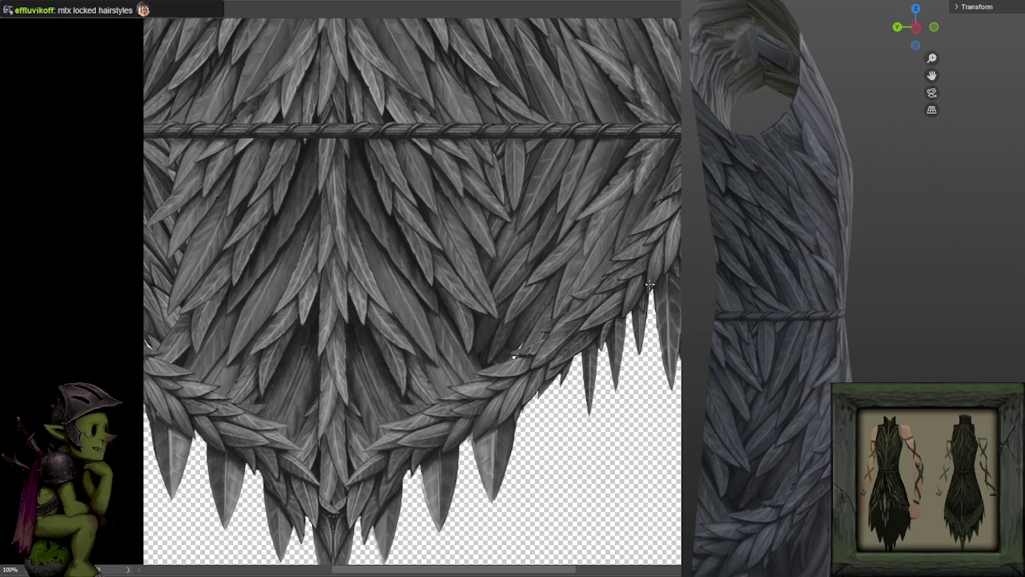
scroll(568, 231, down, 1)
scroll(571, 231, up, 3)
scroll(590, 236, down, 3)
scroll(592, 236, up, 1)
scroll(593, 229, down, 1)
scroll(592, 229, up, 1)
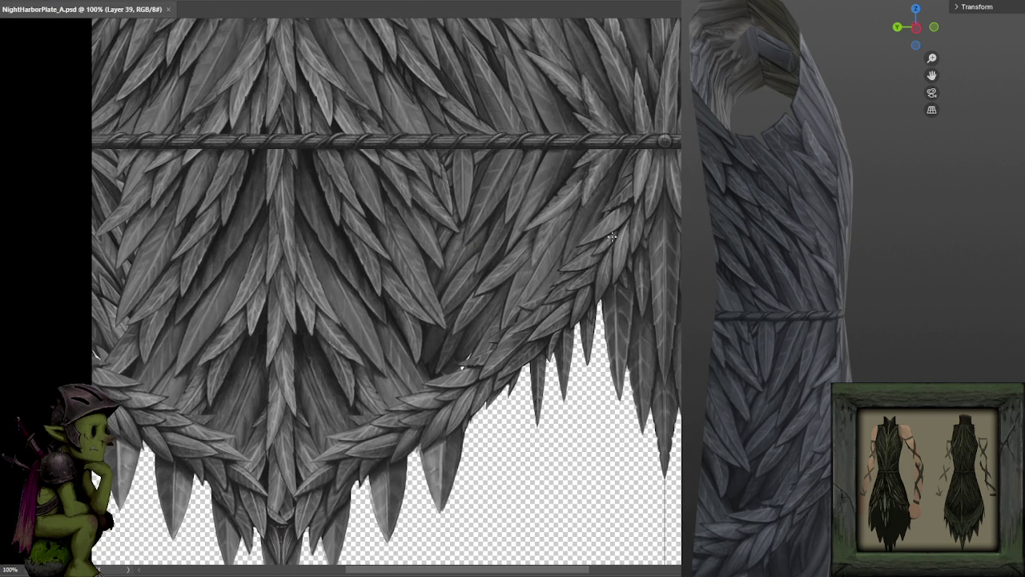
scroll(612, 237, down, 1)
scroll(611, 237, up, 1)
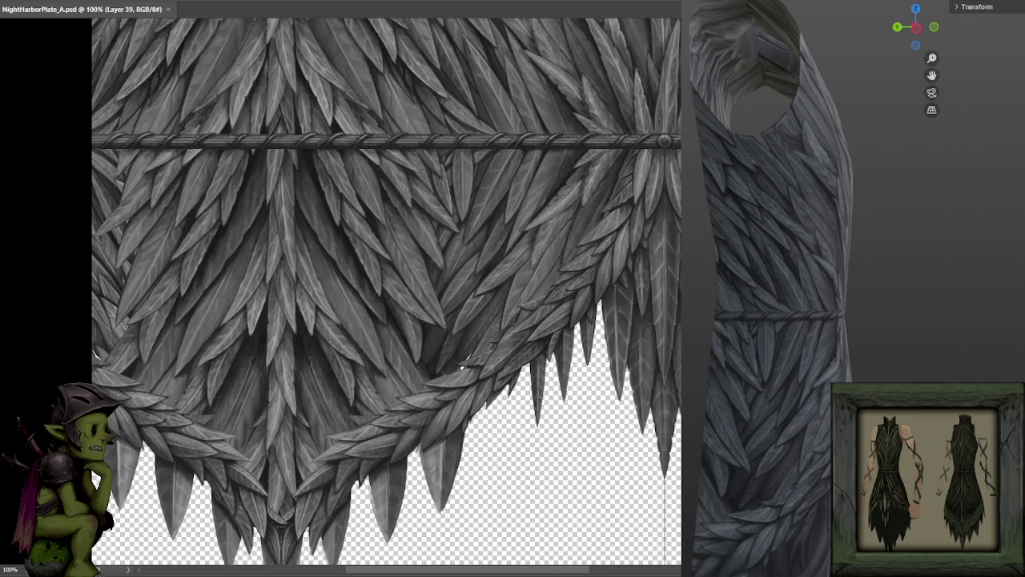
drag(465, 332, 531, 229)
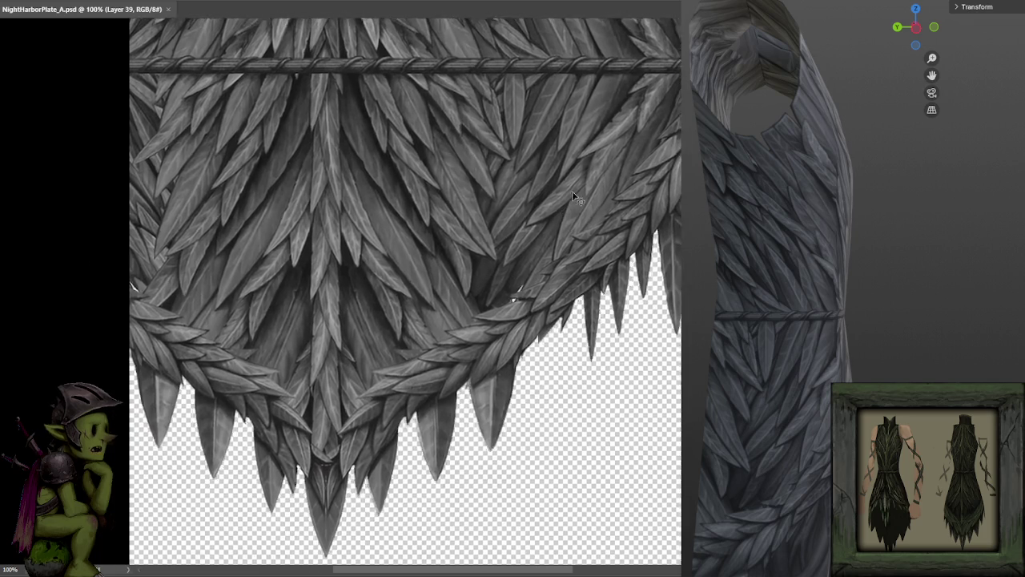
scroll(572, 194, up, 1)
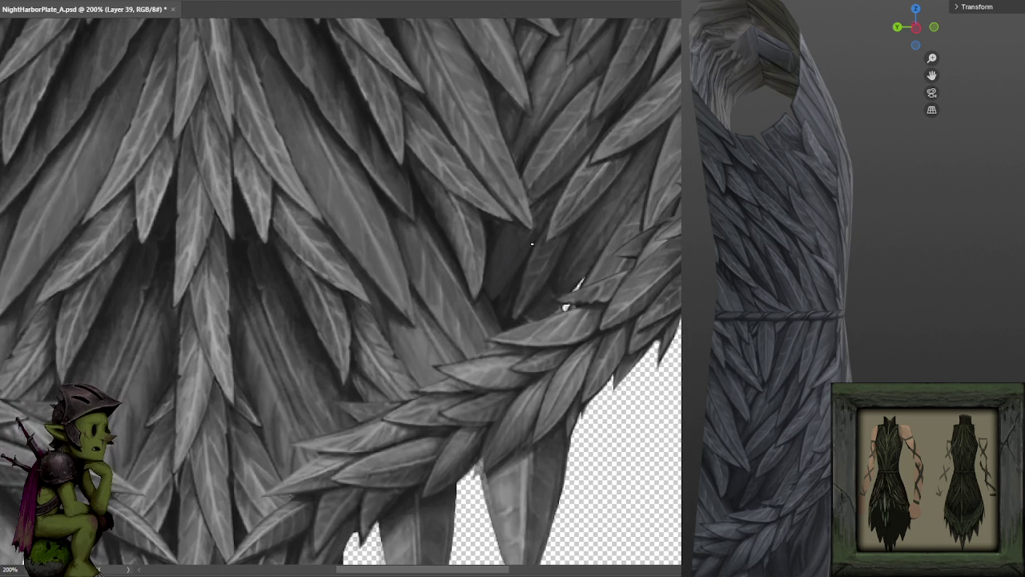
alt+click(496, 296)
scroll(266, 189, down, 2)
scroll(460, 292, down, 1)
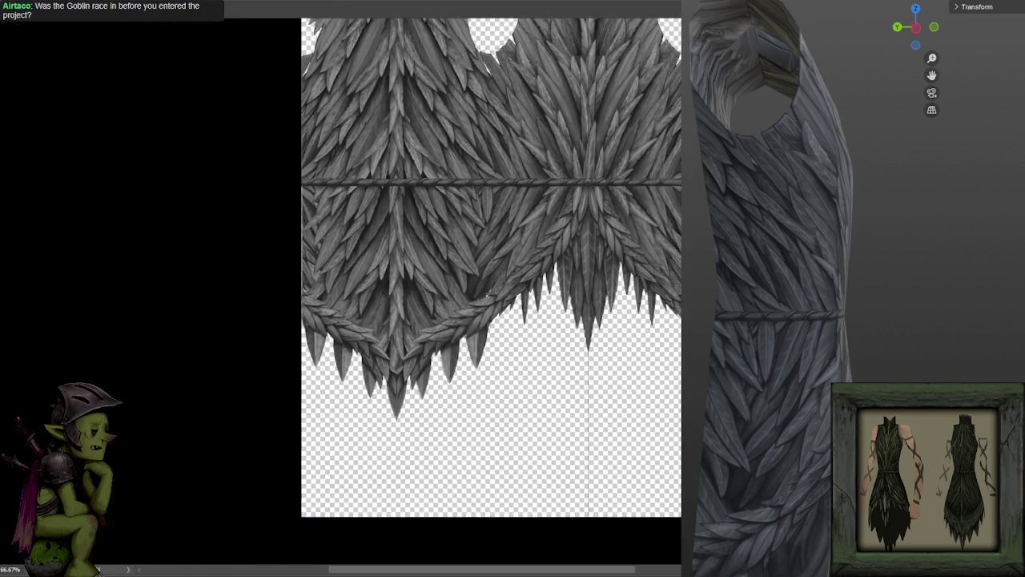
scroll(565, 307, up, 1)
scroll(565, 307, up, 1)
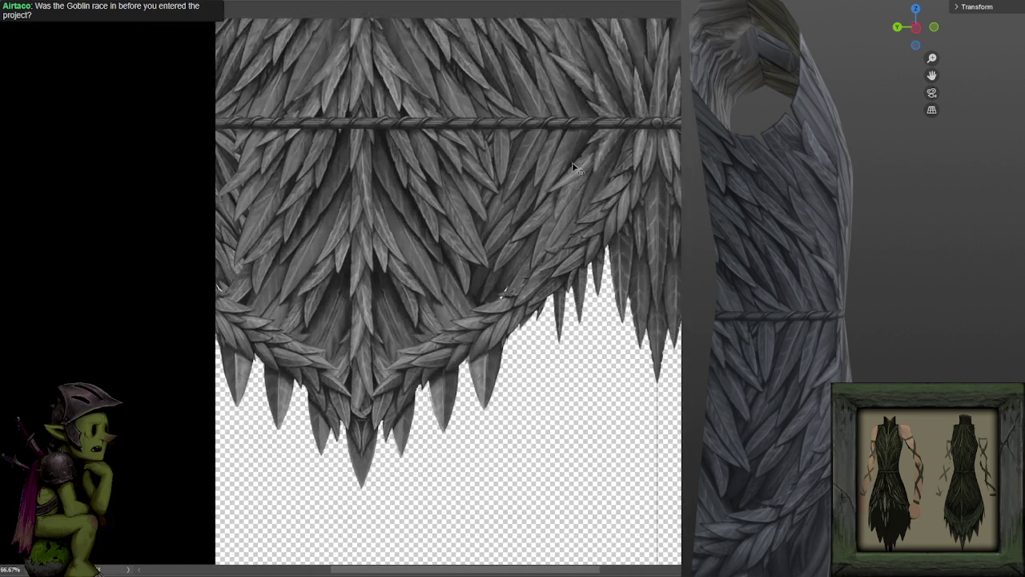
scroll(566, 306, up, 1)
scroll(566, 307, up, 1)
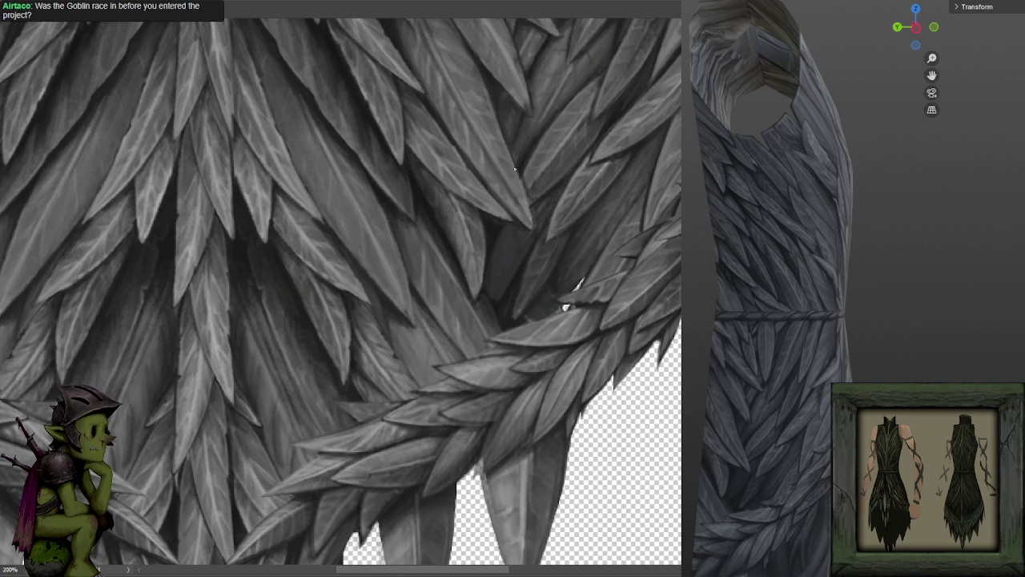
drag(561, 102, 542, 197)
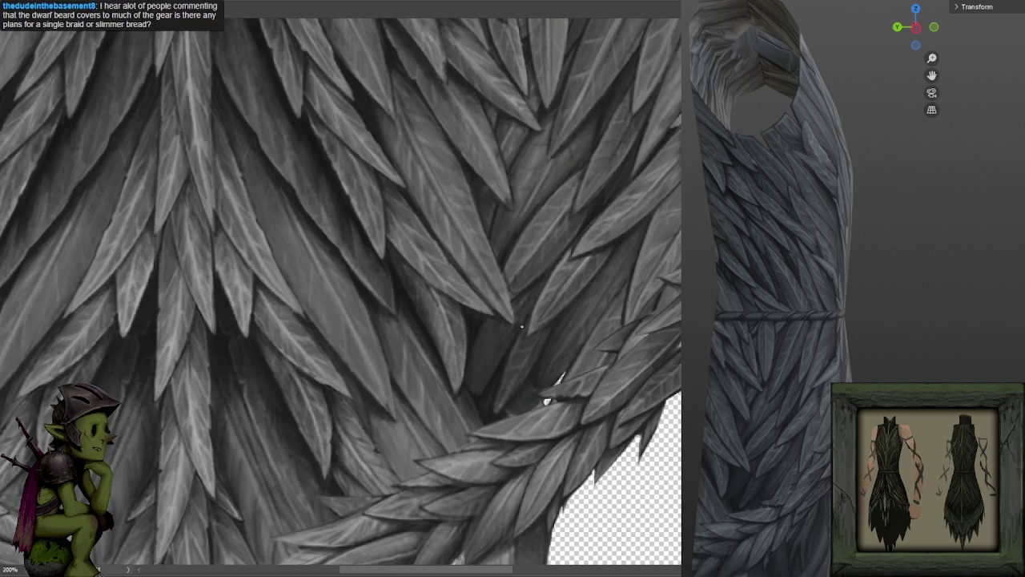
On the lower central fringe, paint dark shadows between the upper right leaves and sample the shadow tone.
mouse_move(501, 344)
mouse_down()
mouse_move(614, 174)
mouse_move(606, 191)
mouse_up()
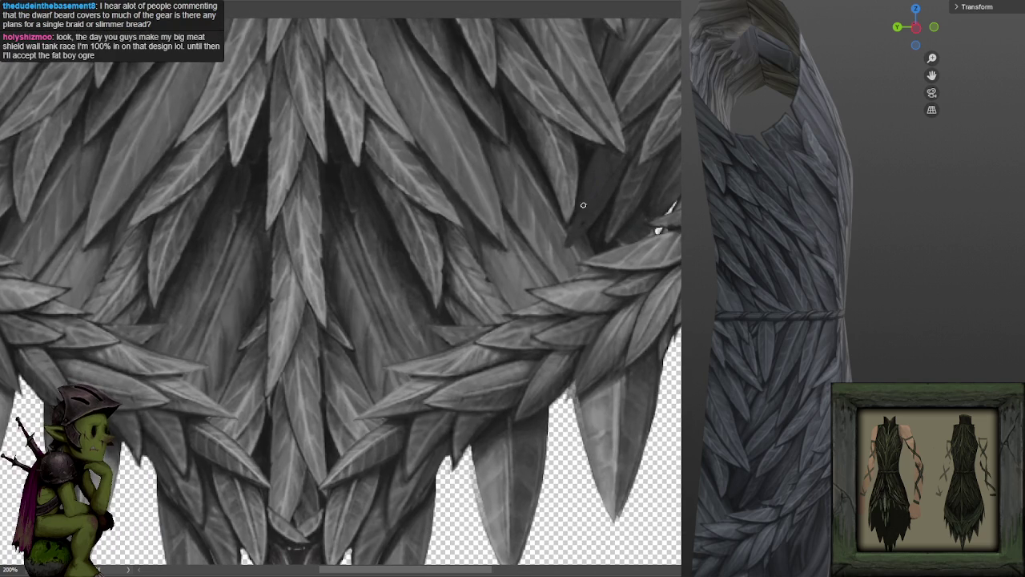
mouse_move(572, 232)
mouse_down()
mouse_move(563, 243)
mouse_move(561, 231)
mouse_move(556, 259)
mouse_up()
alt+click(559, 222)
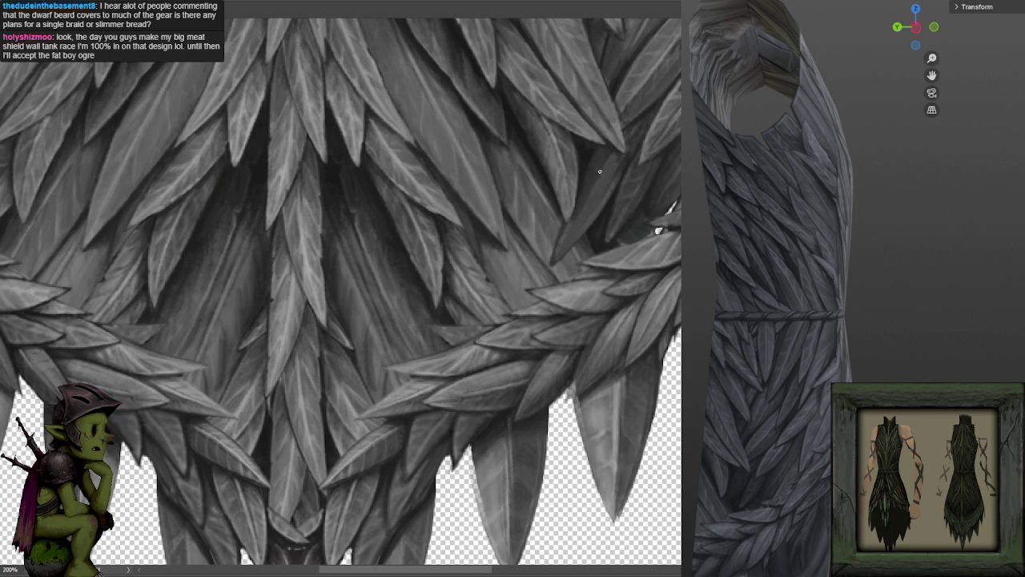
alt+click(605, 157)
alt+click(606, 156)
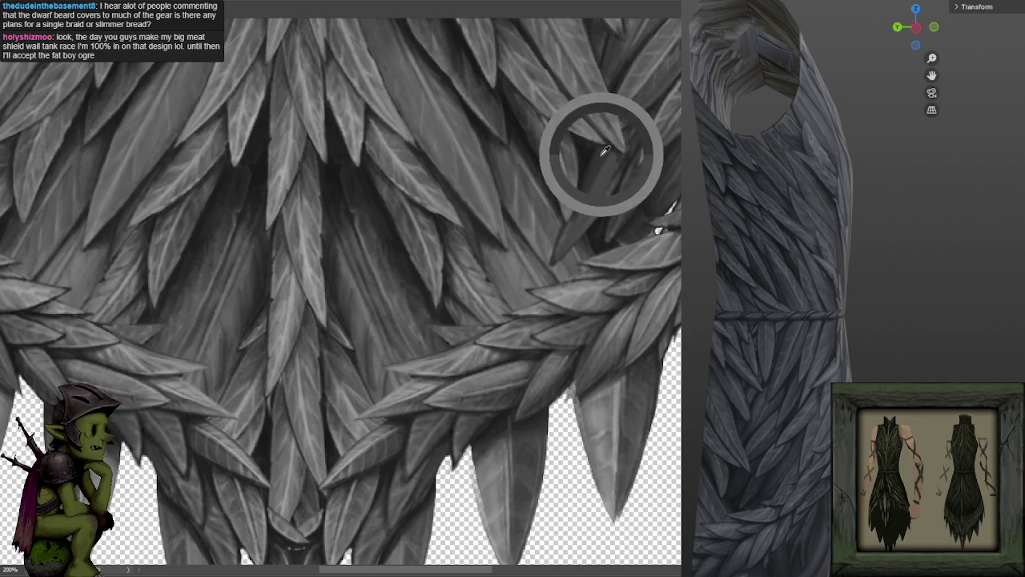
alt+click(615, 126)
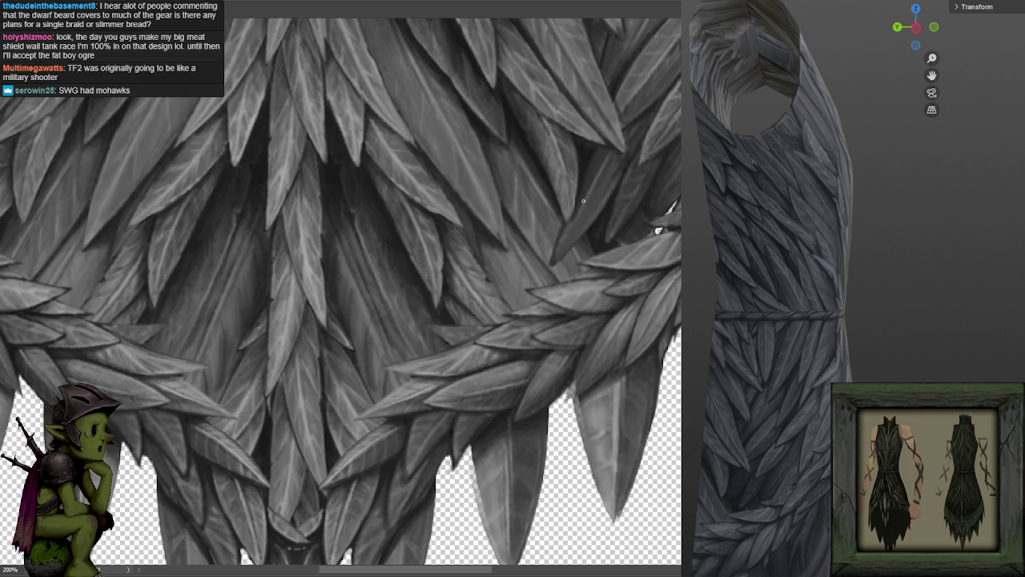
alt+click(613, 170)
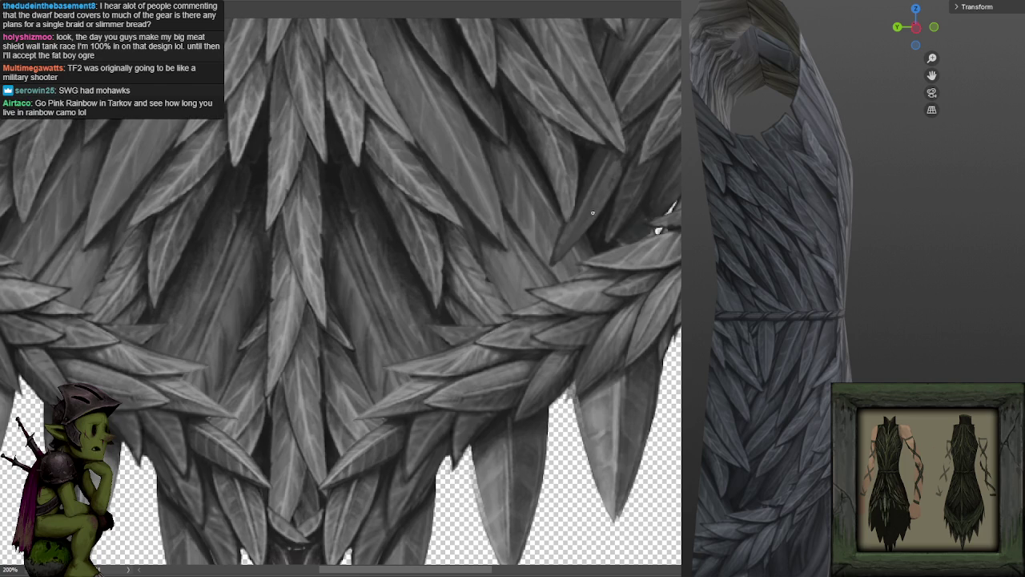
alt+click(589, 148)
alt+click(596, 149)
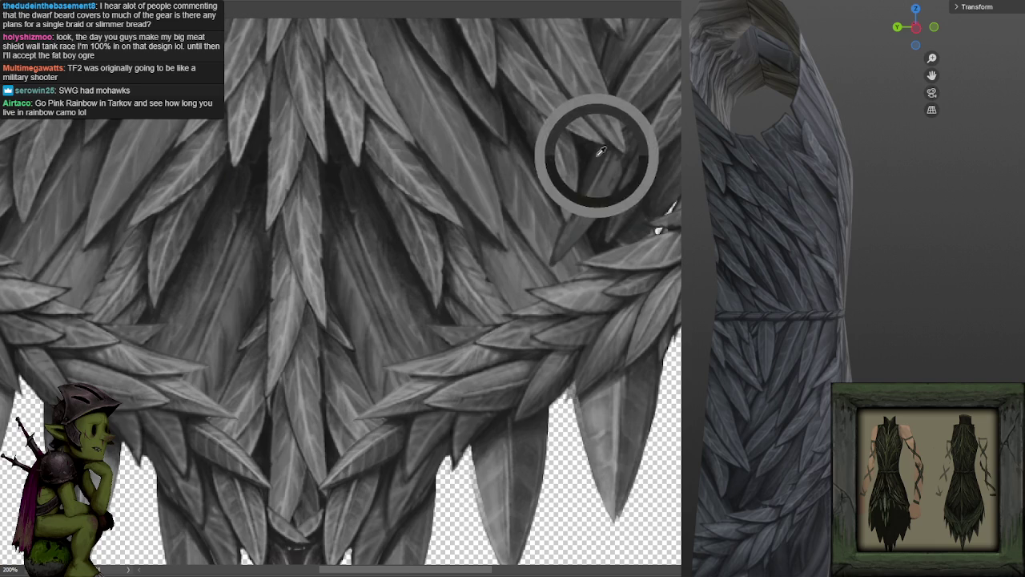
alt+click(597, 149)
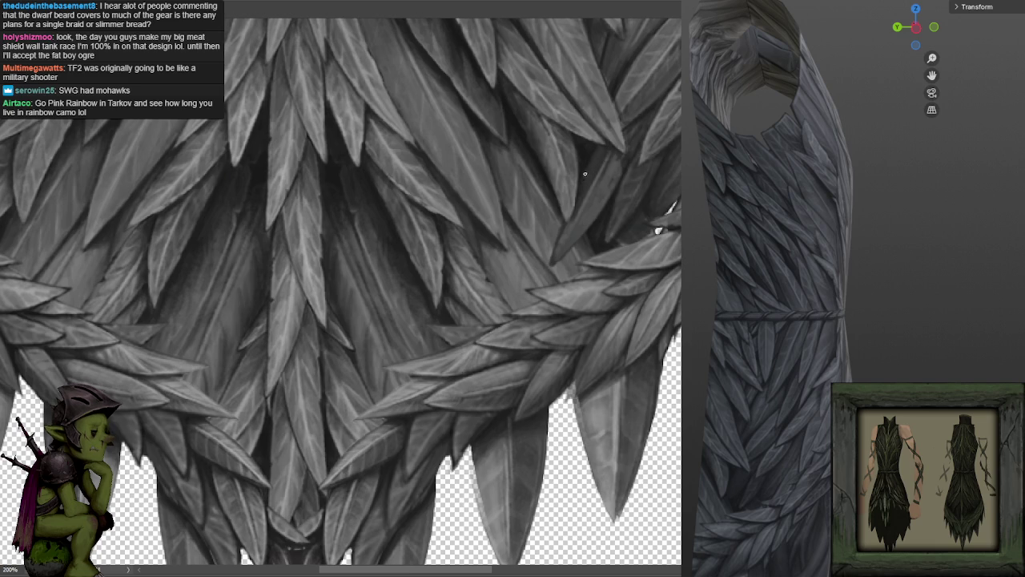
alt+click(591, 153)
drag(630, 129, 597, 158)
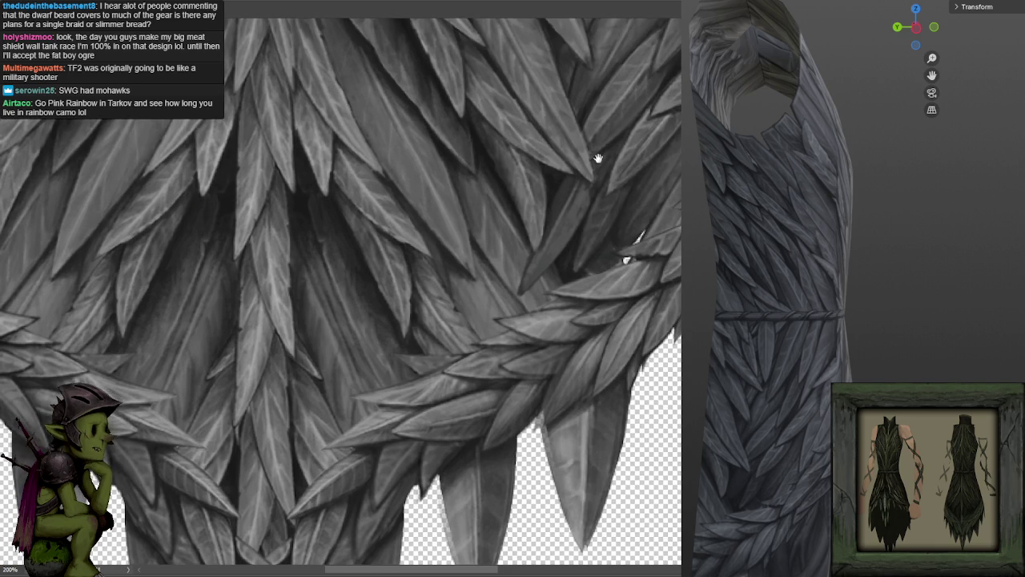
alt+click(558, 202)
alt+click(558, 174)
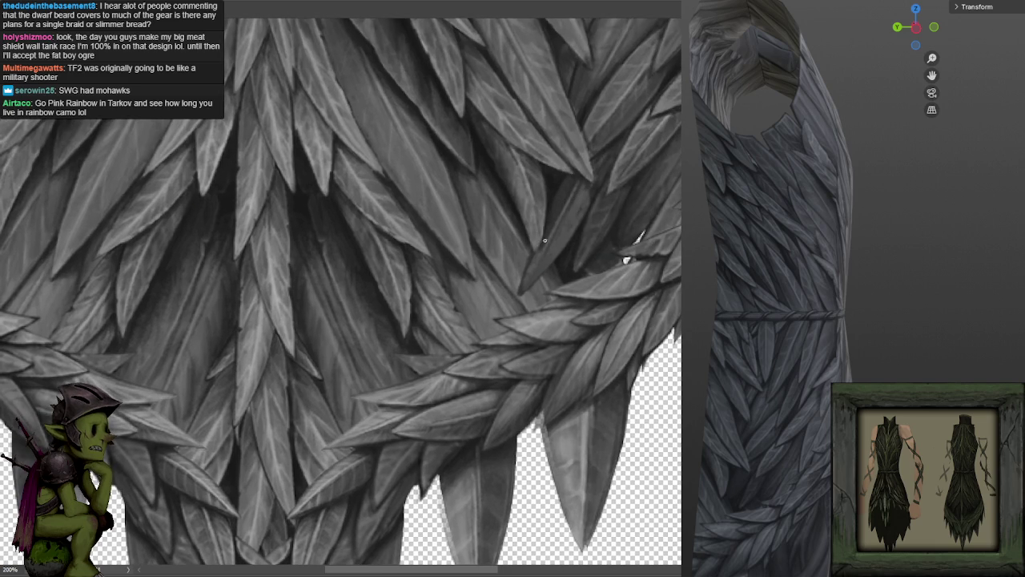